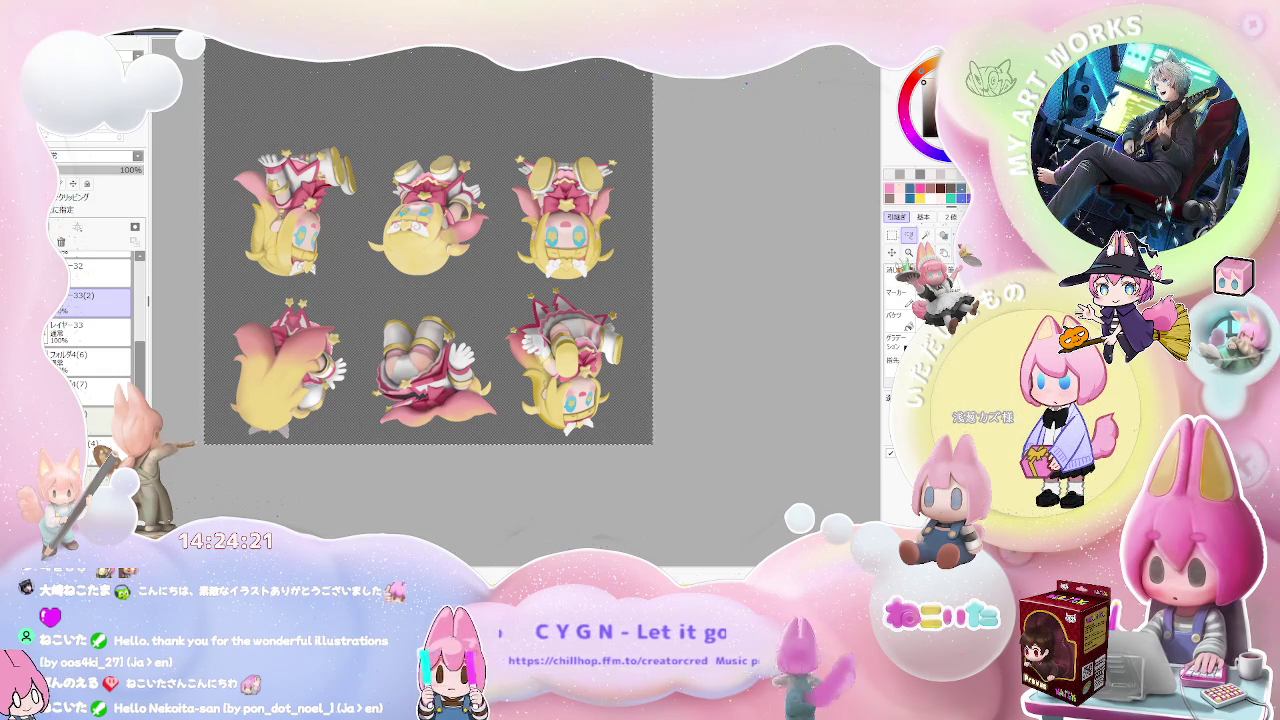
Switch from the PaintTool SAI sprite sheet over to Photoshop
key("alt+Tab")
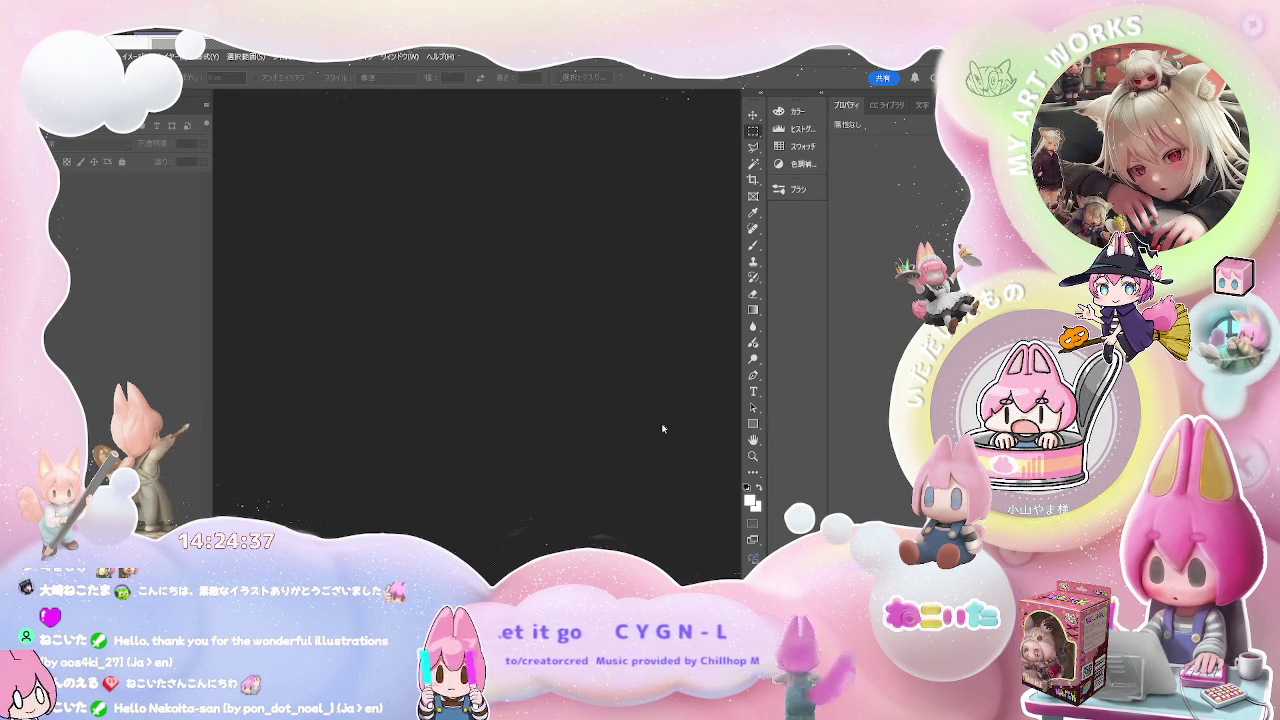
Focus Photoshop with pattern.psd open and select the フォルダー 3 character group
left_click(367, 447)
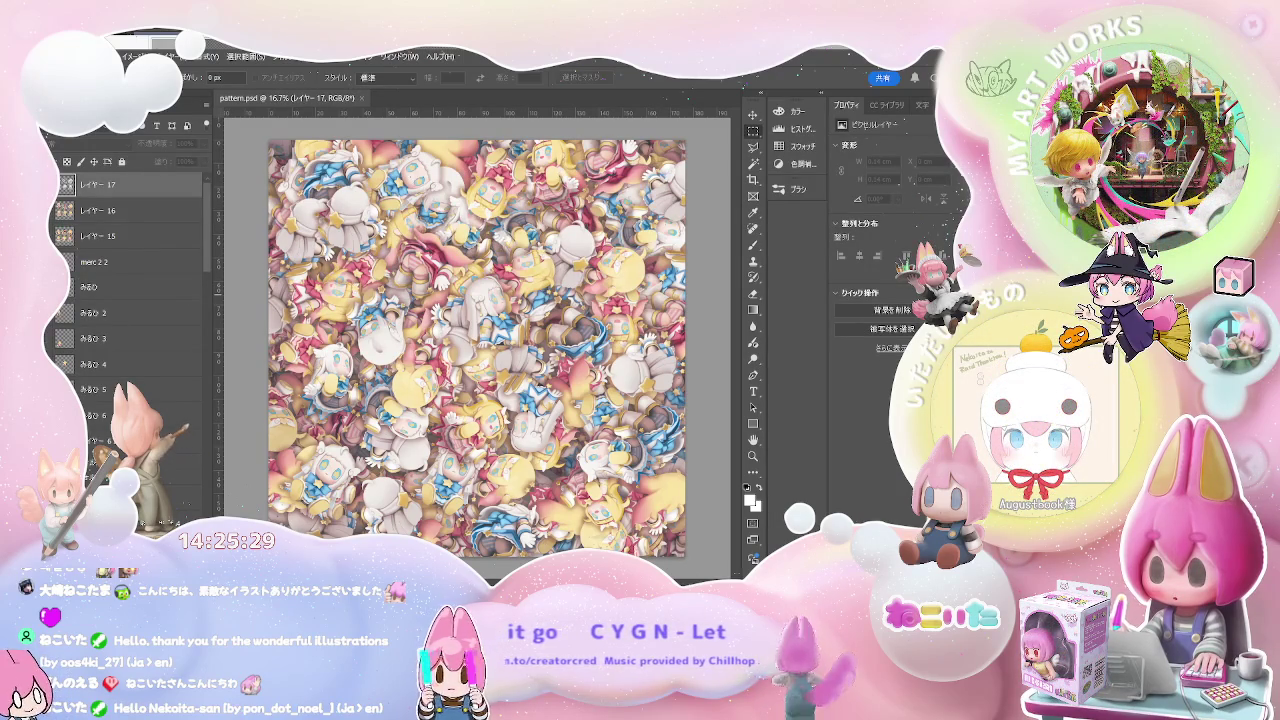
left_click(180, 478)
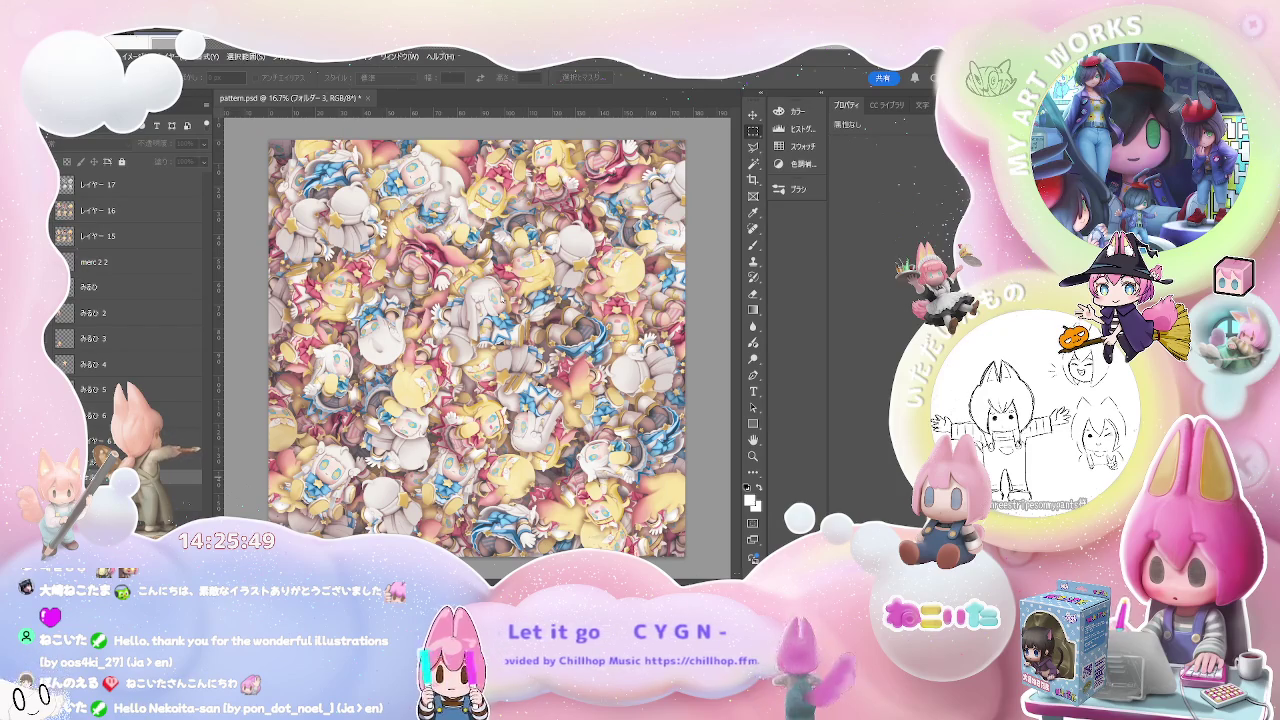
Duplicate the フォルダー 3 group and offset the copy to expose the tile seams
key("ctrl+j")
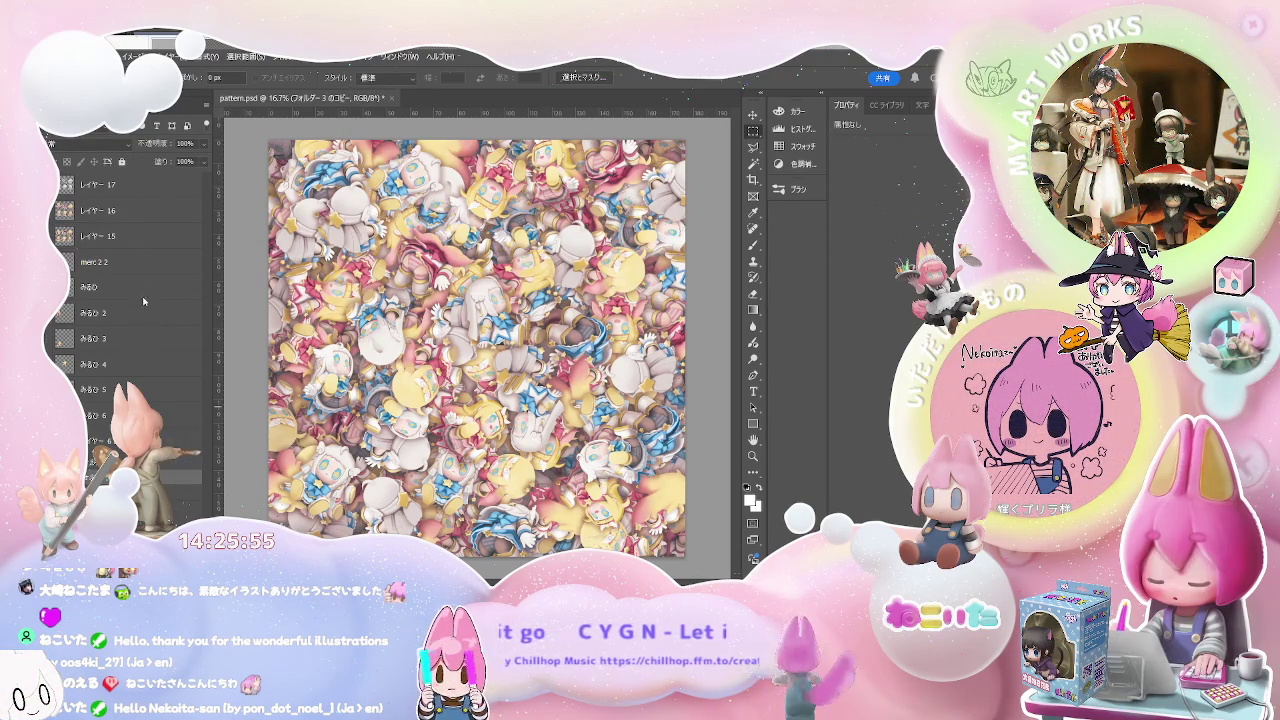
left_click(137, 213)
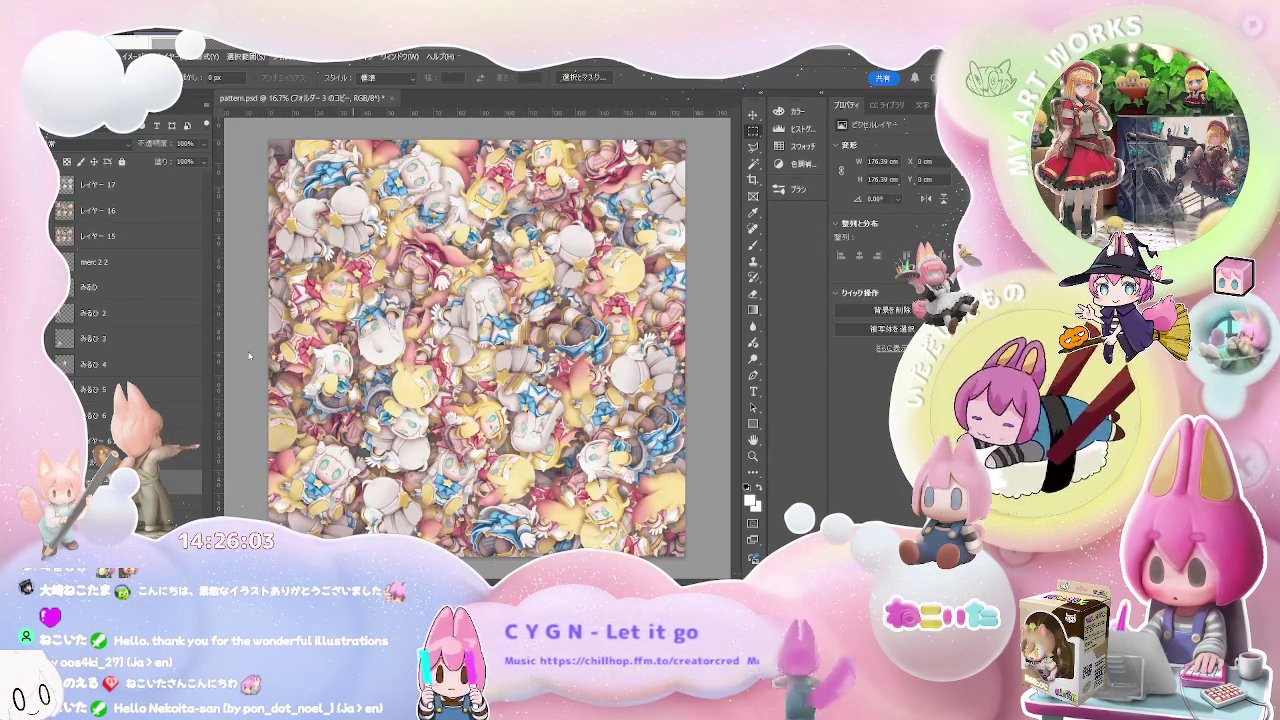
key("ctrl+f")
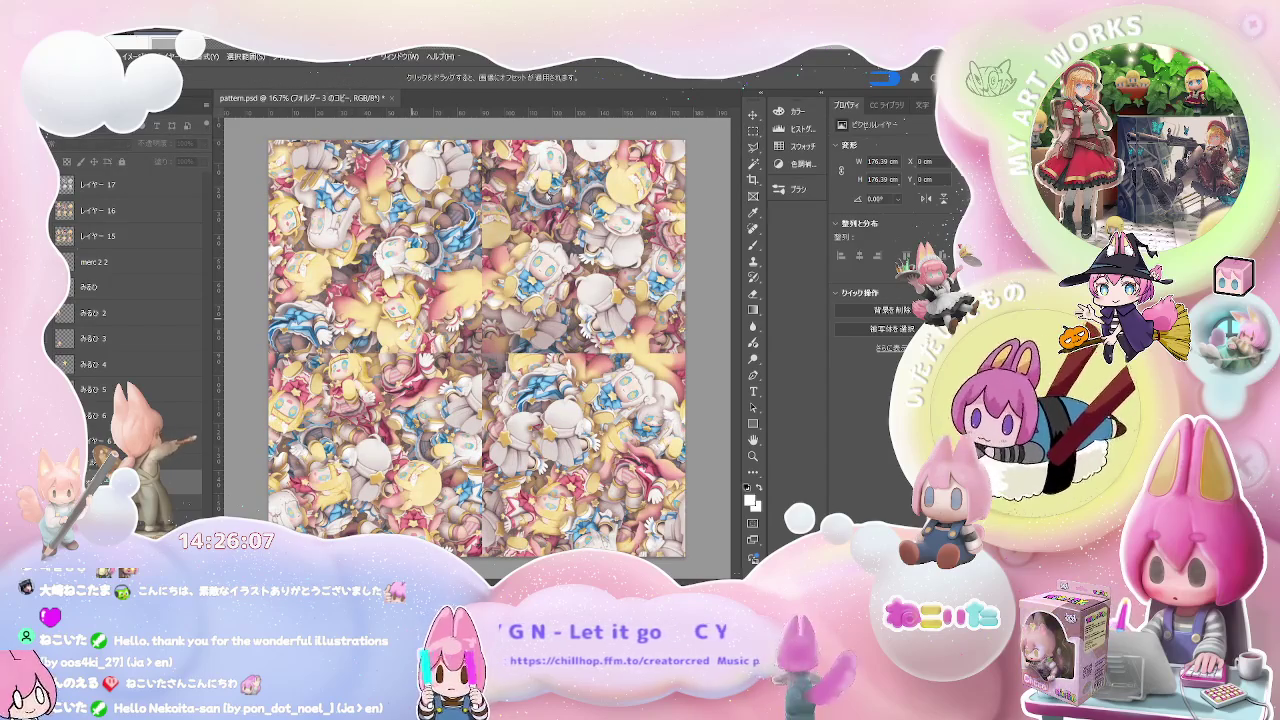
Confirm the offset so the wrapped seams cross the canvas centre, then save pattern.psd
key("m")
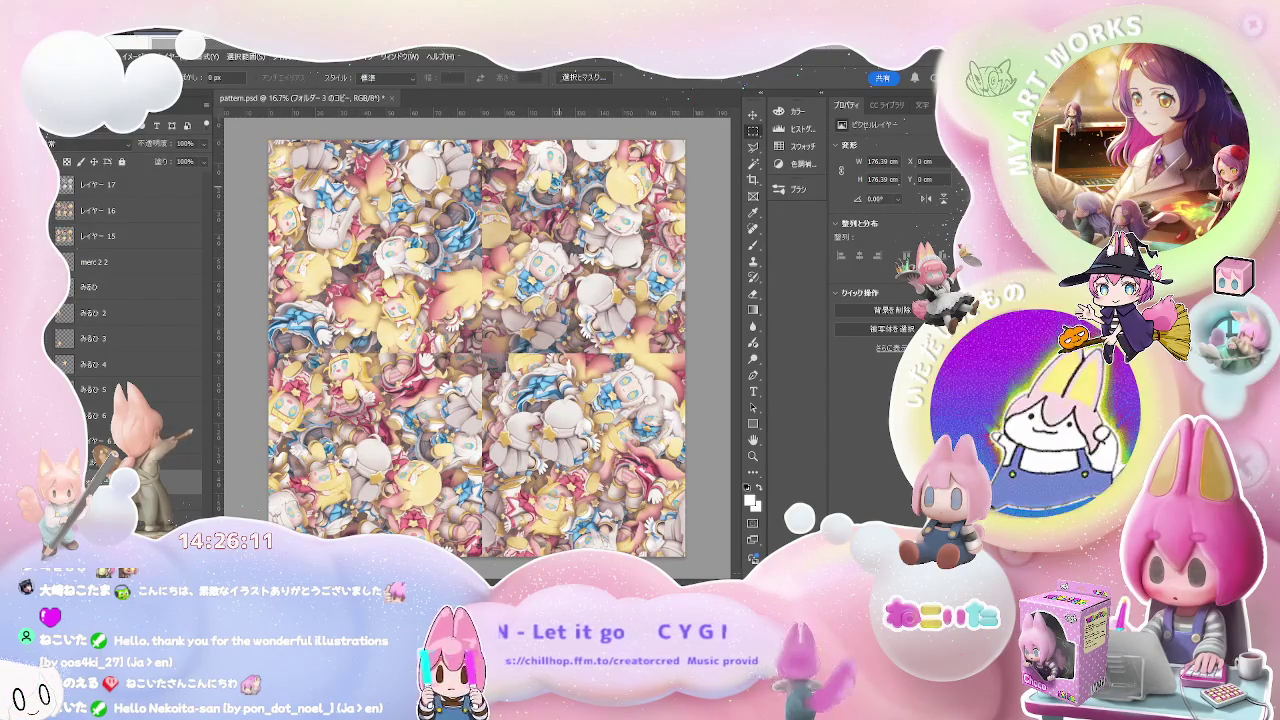
key("ctrl+s")
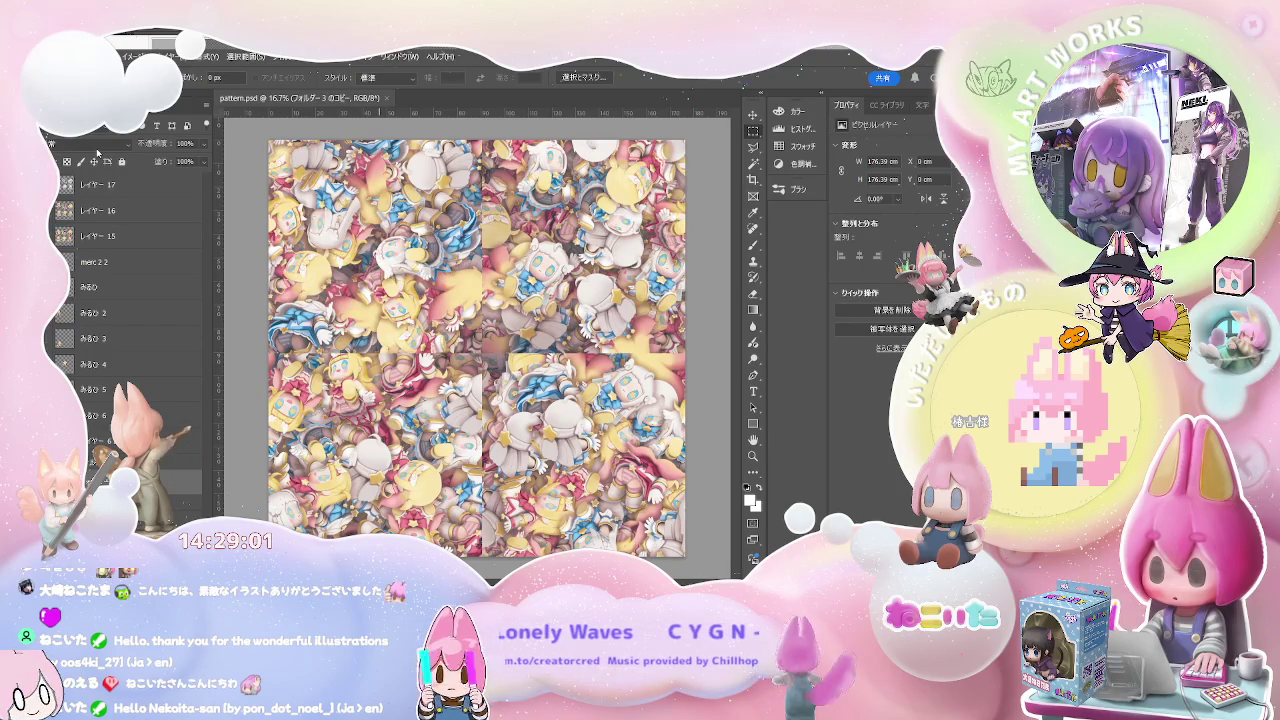
Close and reopen pattern.psd, then select the new レイヤー 23 pattern layer
key("ctrl+w")
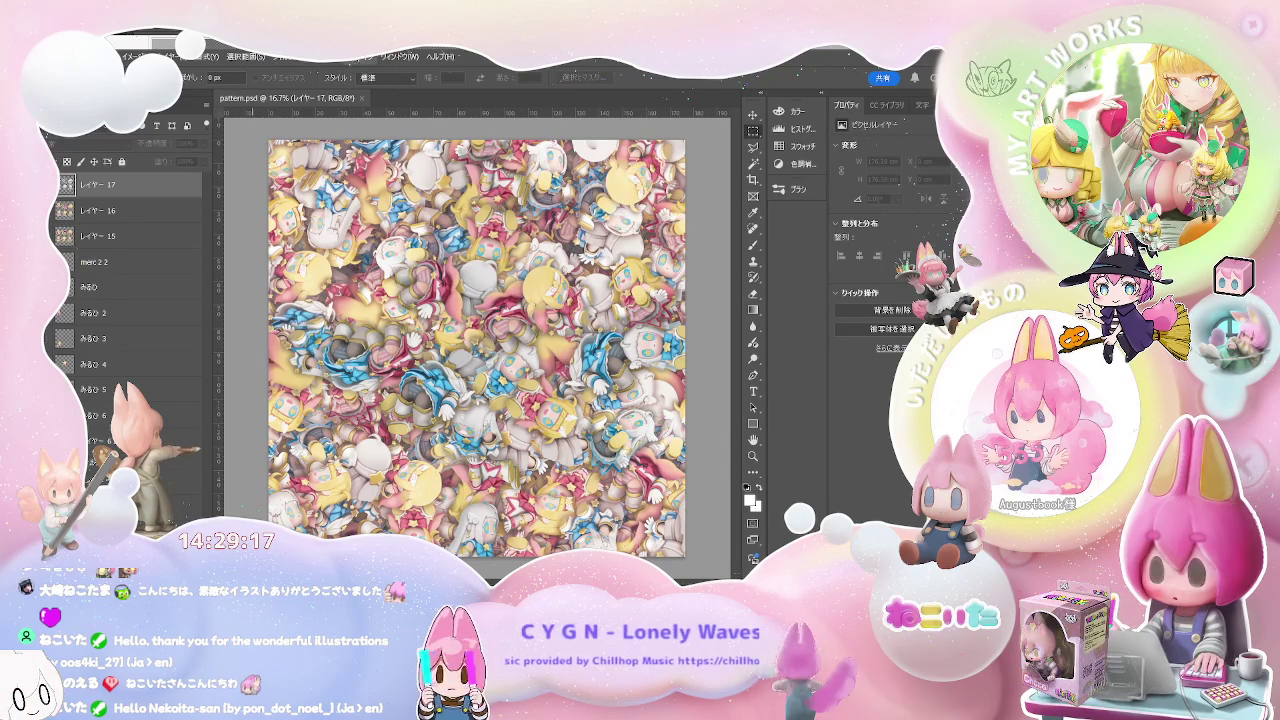
left_click(185, 507)
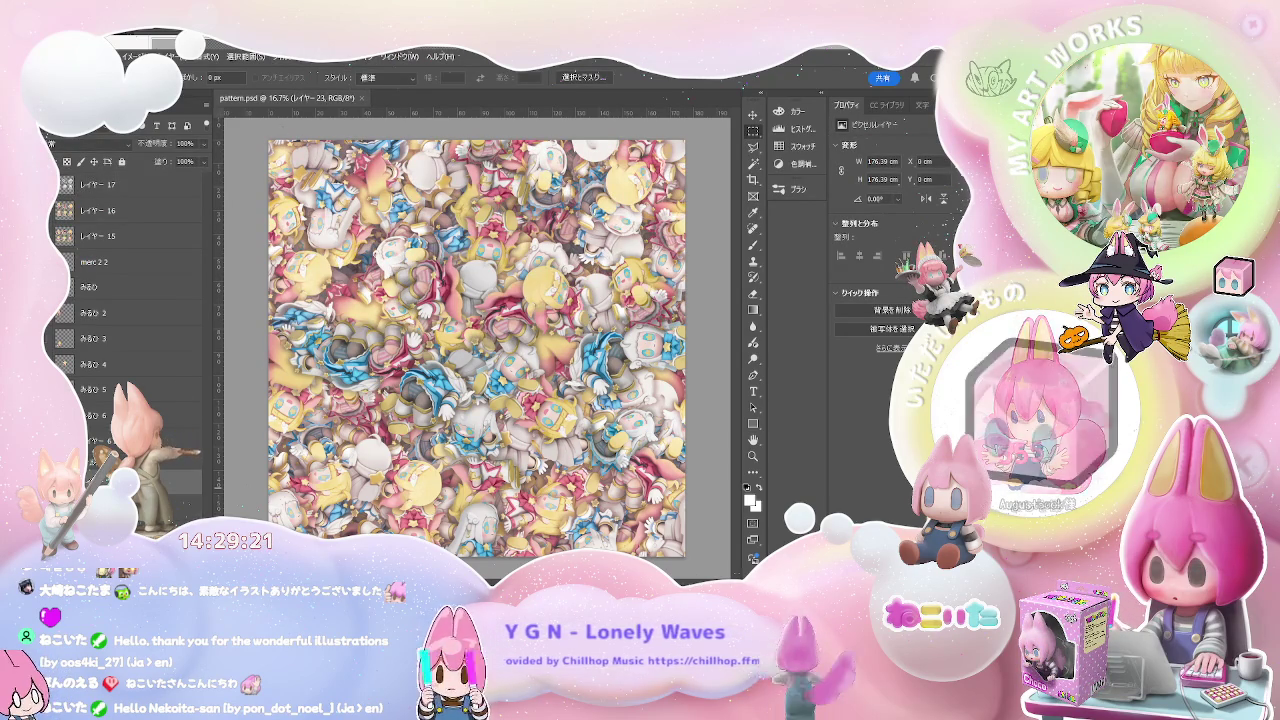
left_click(185, 510)
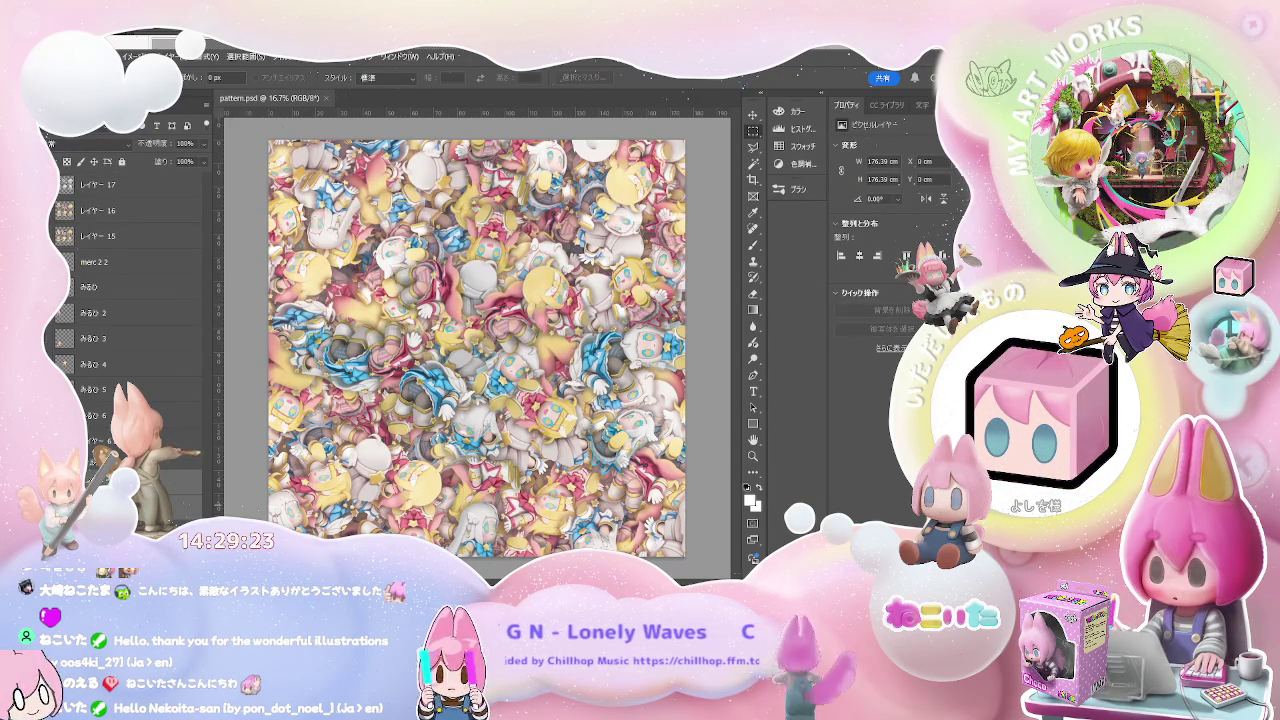
left_click(185, 507)
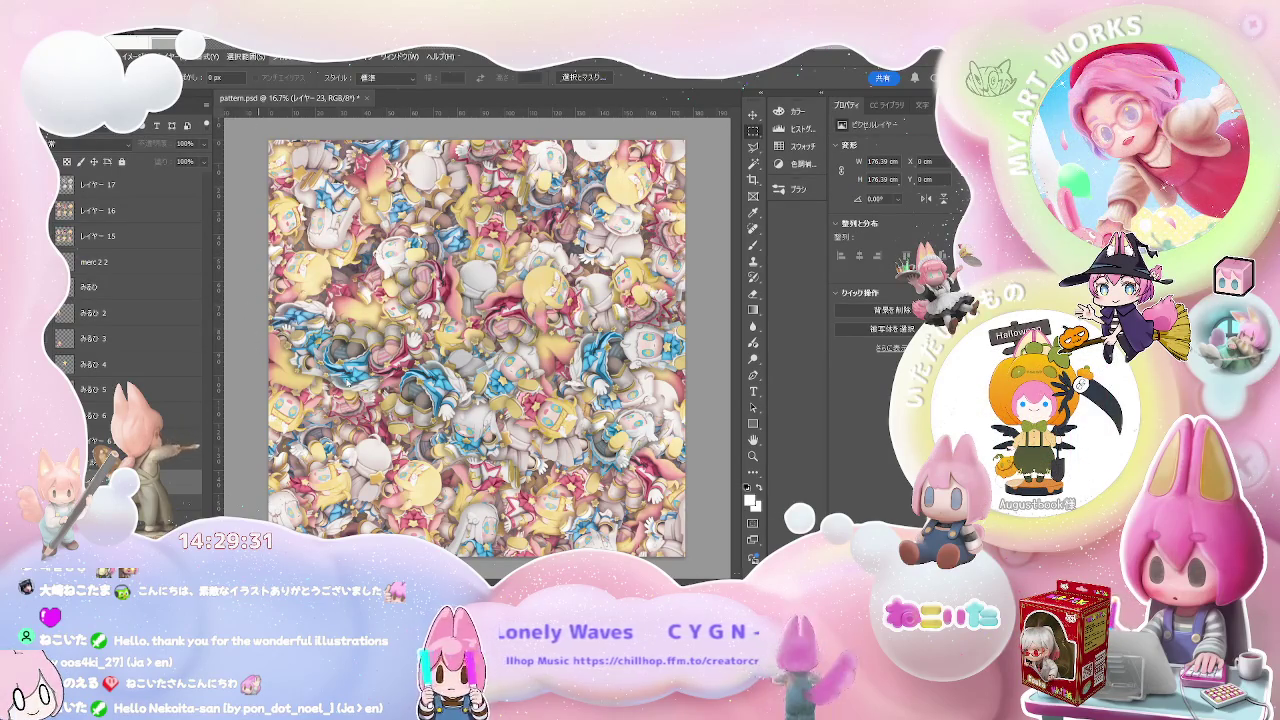
Offset the pattern on レイヤー 23 into a new arrangement and save pattern.psd
key("ctrl+alt+f")
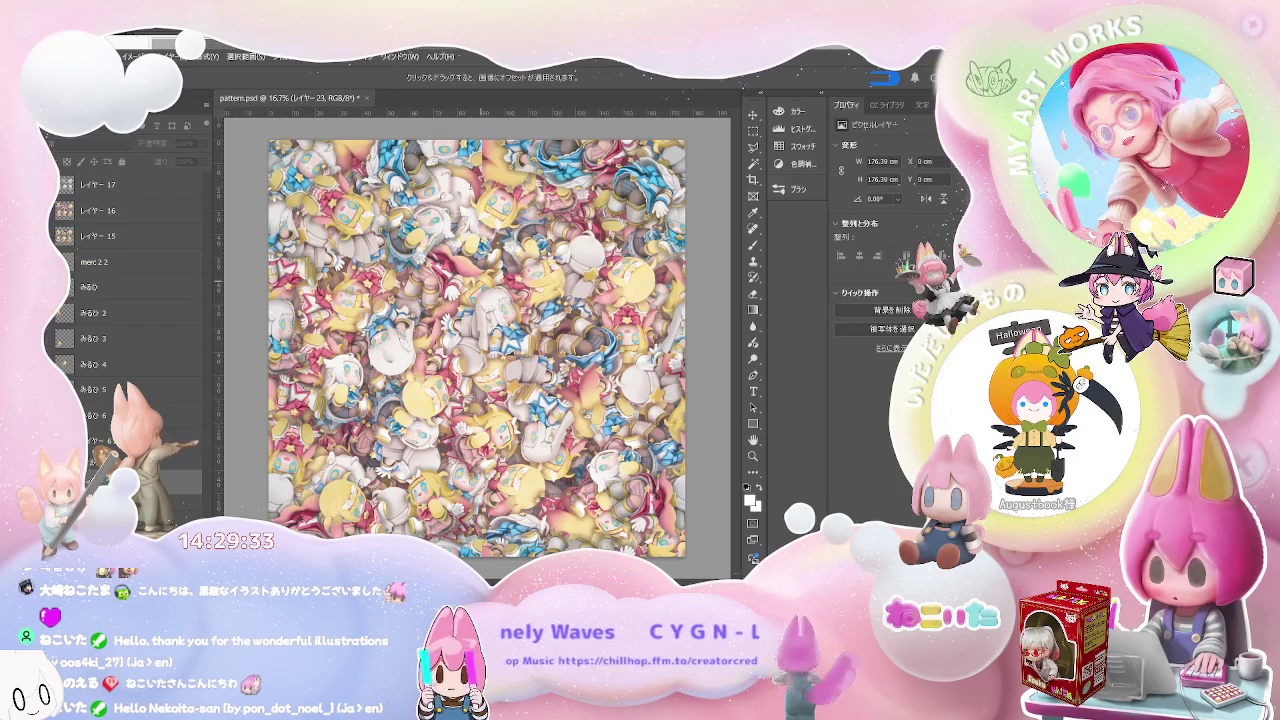
key("Return")
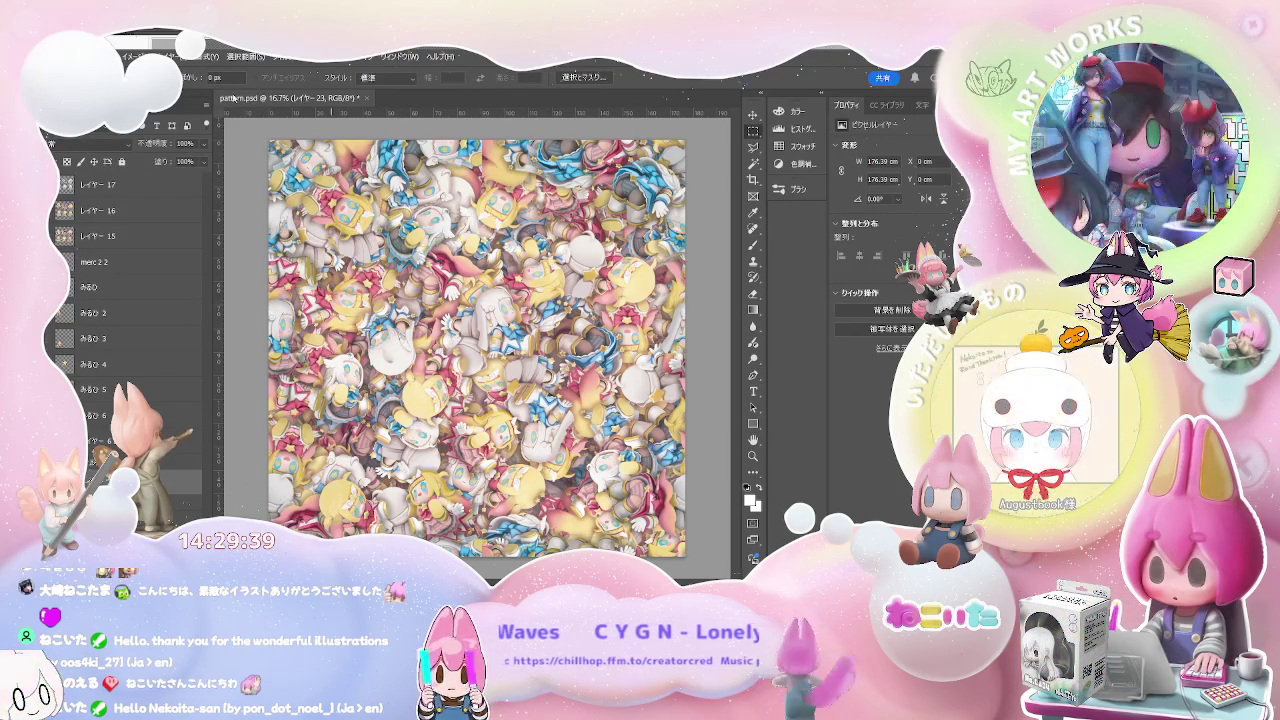
key("ctrl+s")
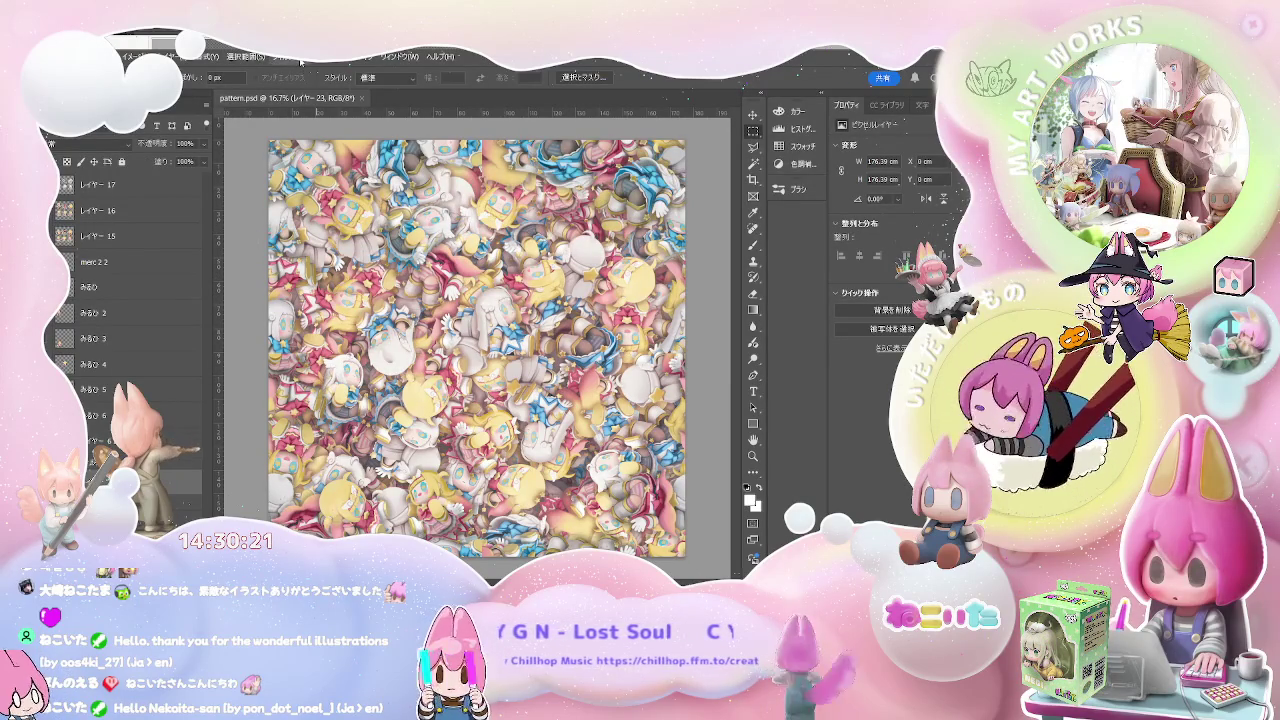
Reapply the offset on レイヤー 23 twice to shift the pattern and check its seams
key("ctrl+alt+f")
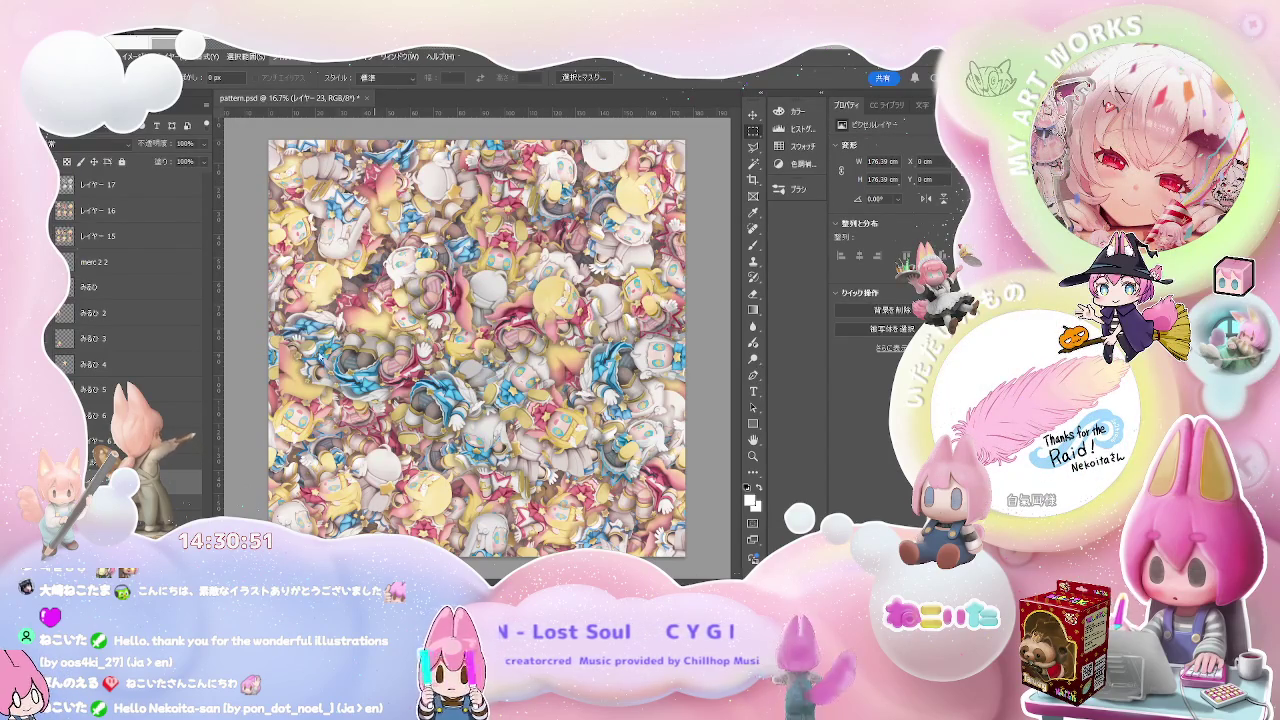
key("ctrl+alt+f")
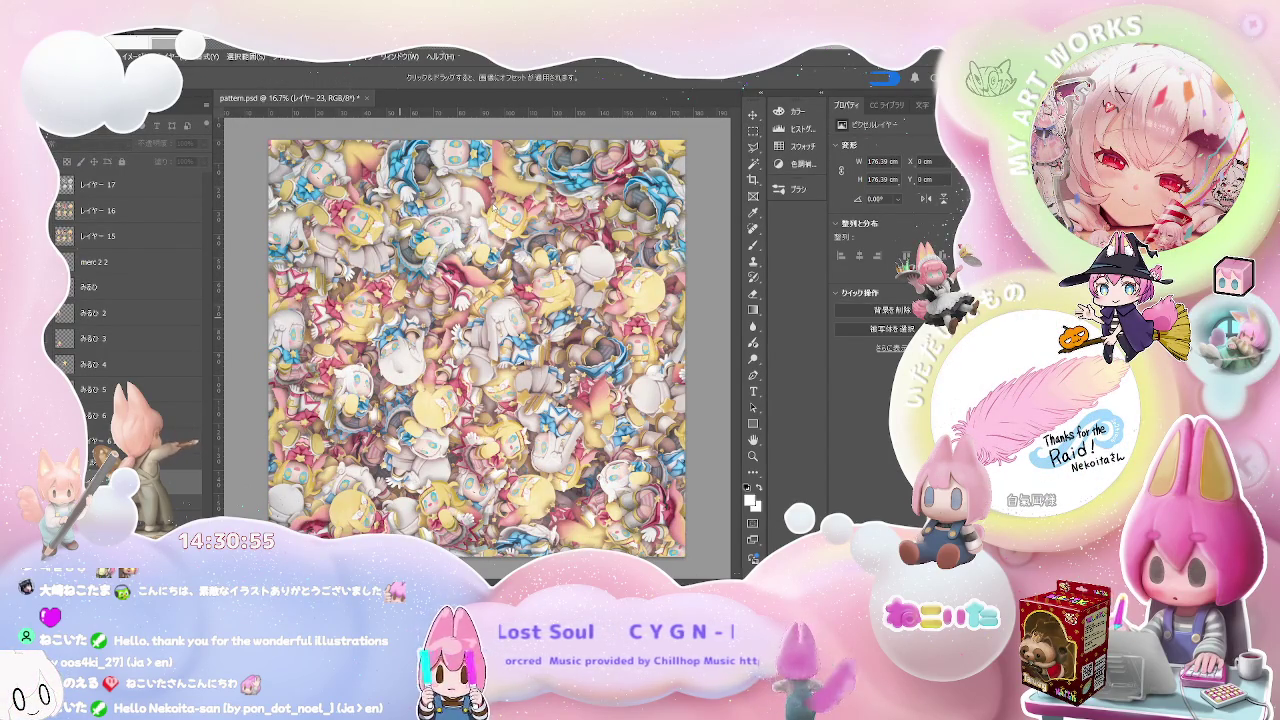
Drag the レイヤー 23 pattern to a new wrap-around offset and commit it
mouse_move(400, 300)
left_mouse_down()
mouse_move(447, 300)
mouse_move(450, 205)
mouse_move(440, 244)
left_mouse_up()
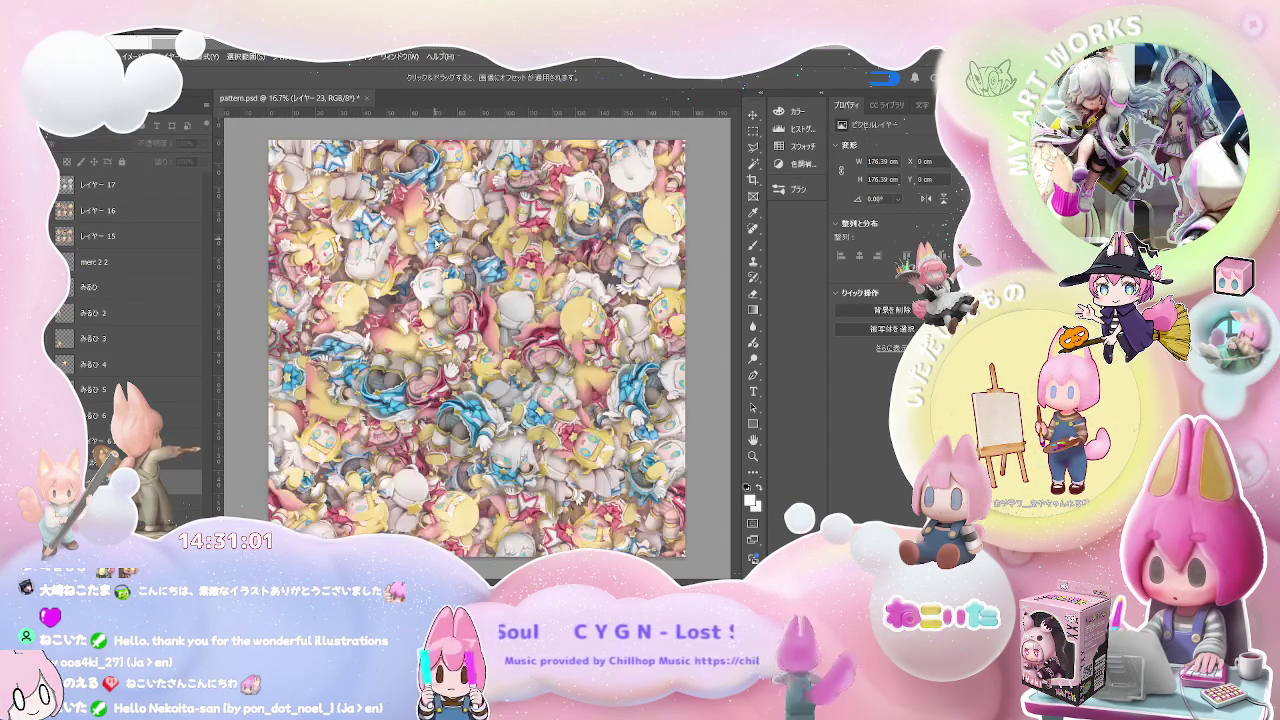
left_click_drag(505, 247, 496, 247)
left_click_drag(487, 240, 478, 197)
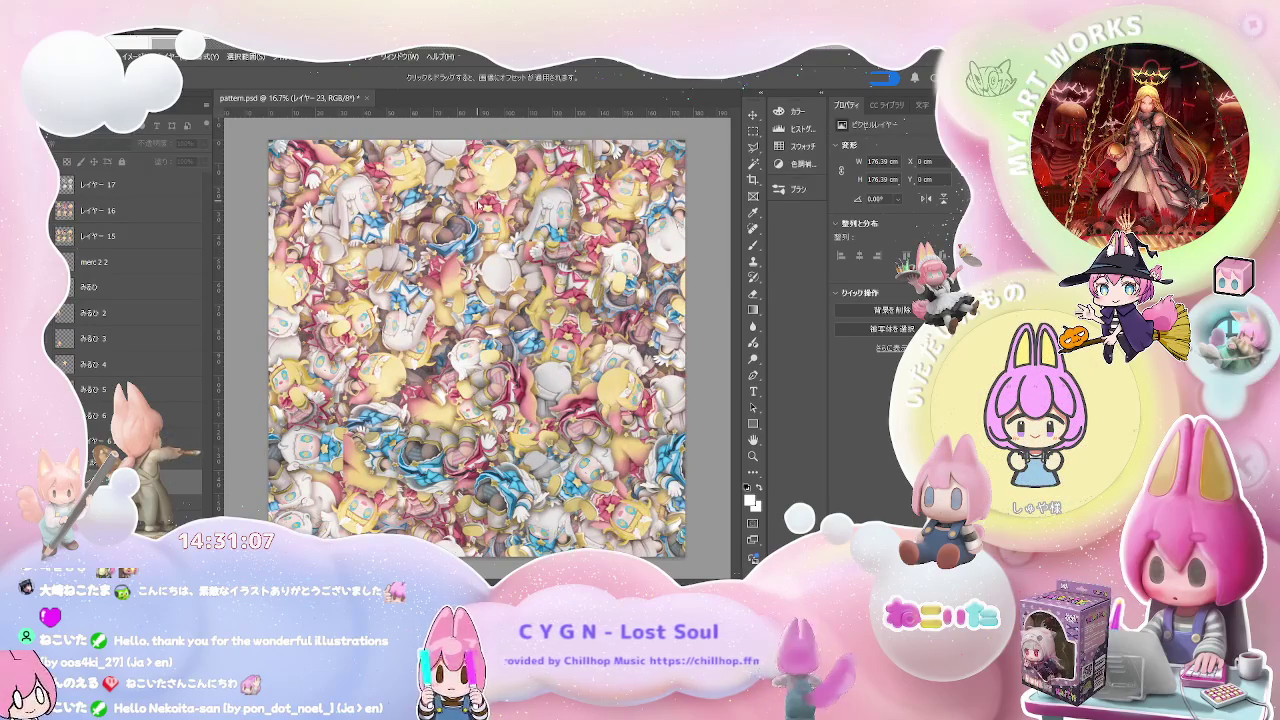
left_click_drag(478, 197, 482, 200)
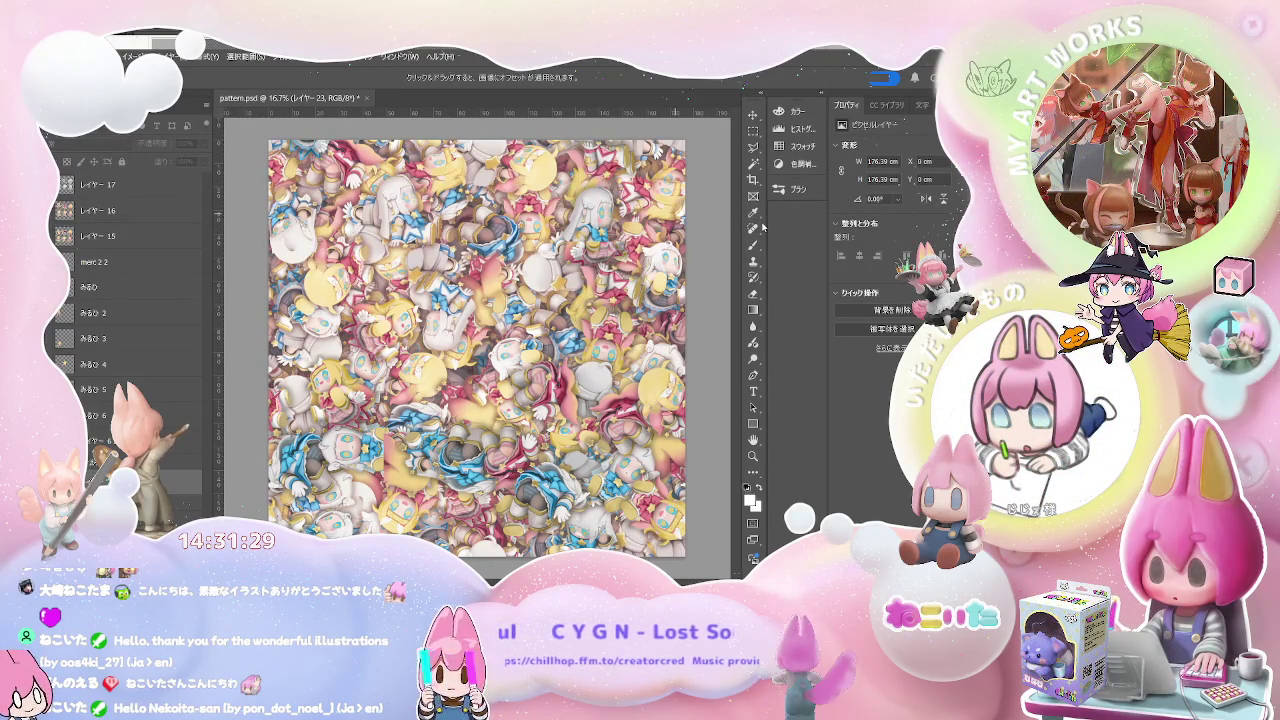
key("Return")
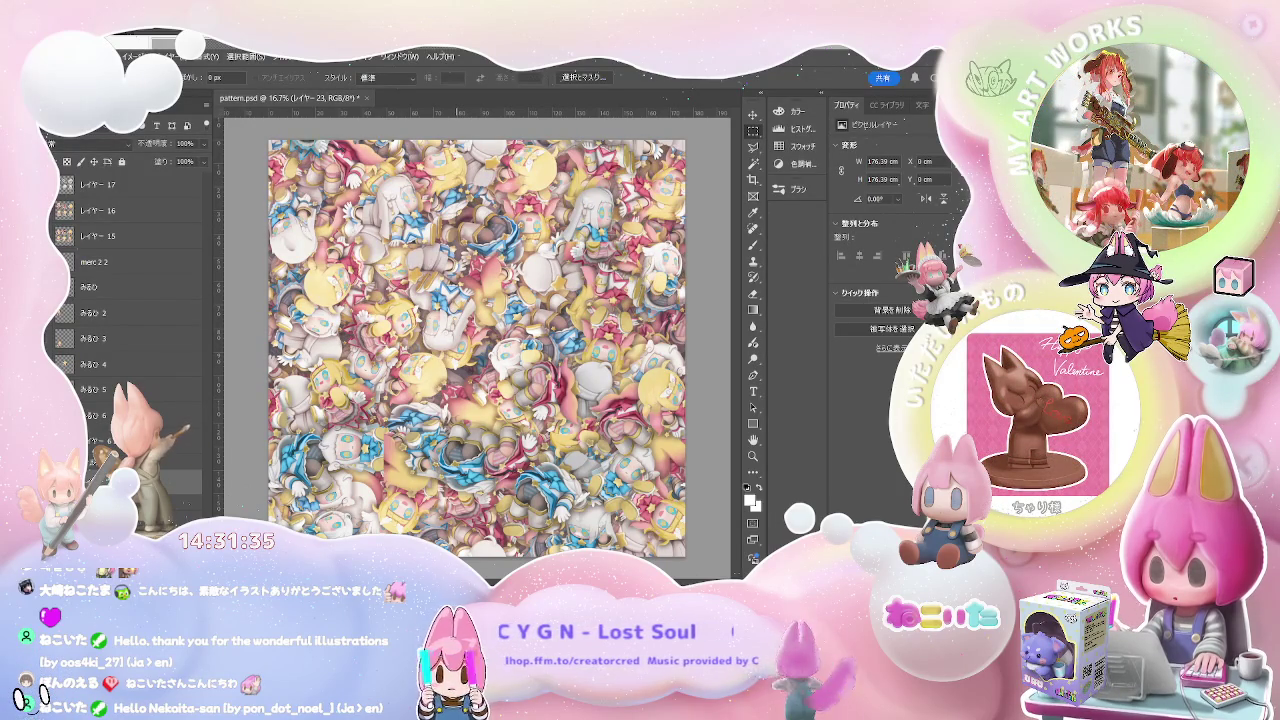
Save the finished seamless chibi pattern in pattern.psd
key("ctrl+s")
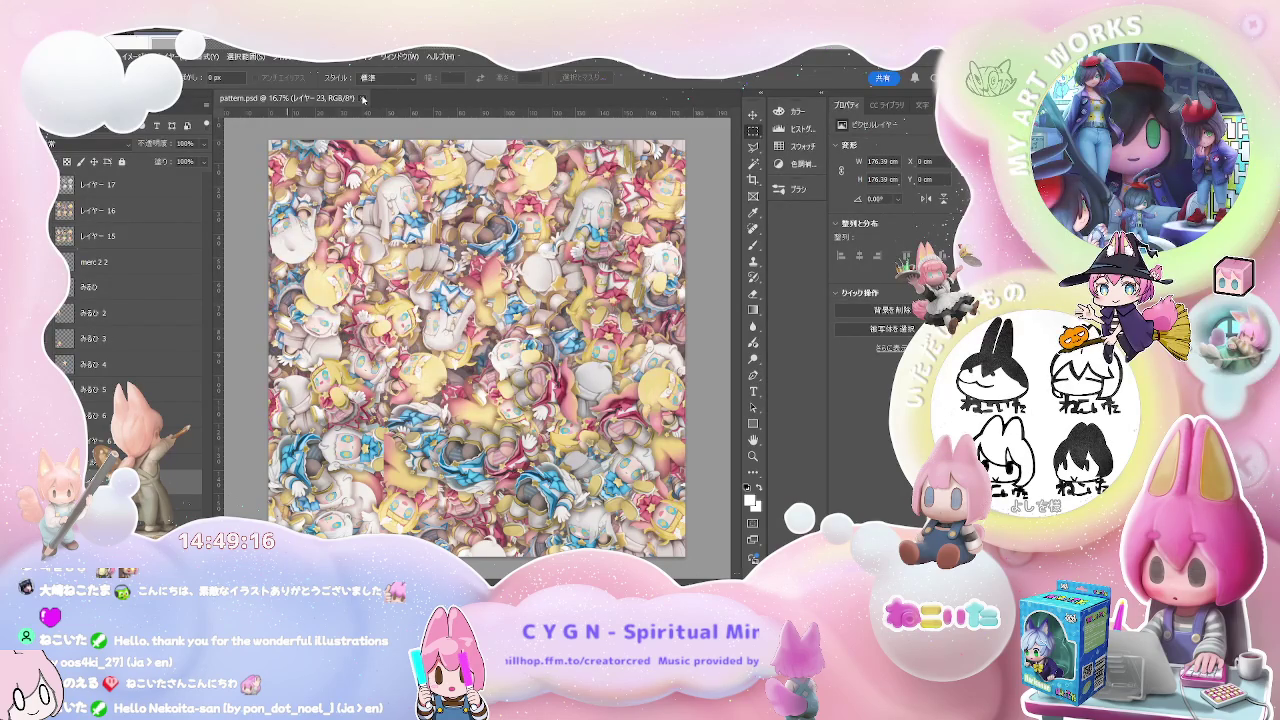
Close pattern.psd and switch to Clip Studio Paint's character sprite sheet
left_click(363, 98)
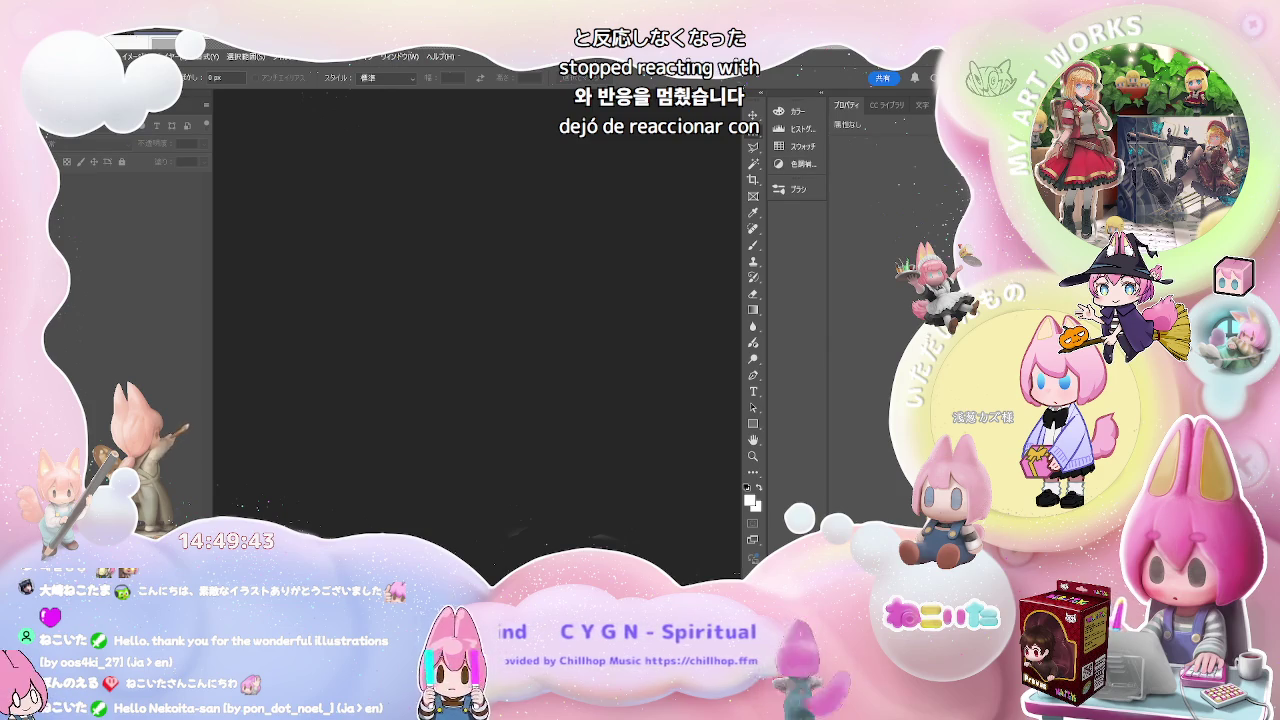
key("alt+Tab")
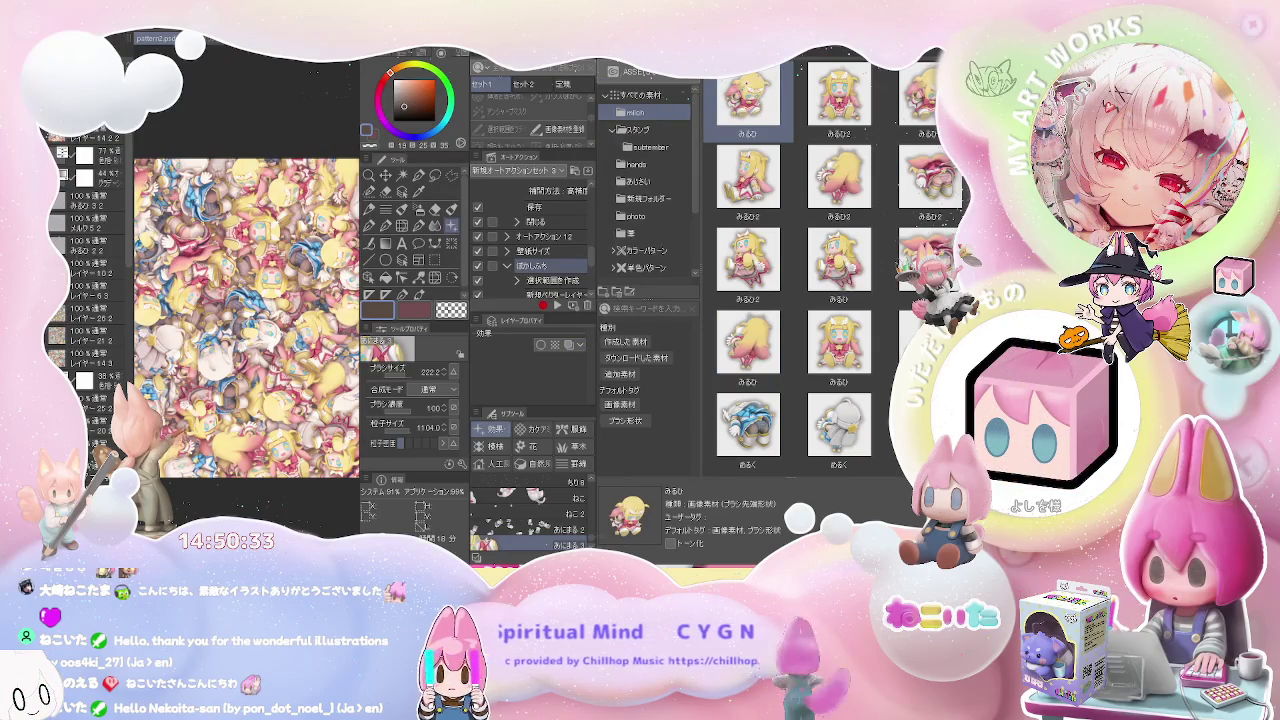
Return to Photoshop's pattern2.psd and select the layer レイヤー 14 2
key("alt+Tab")
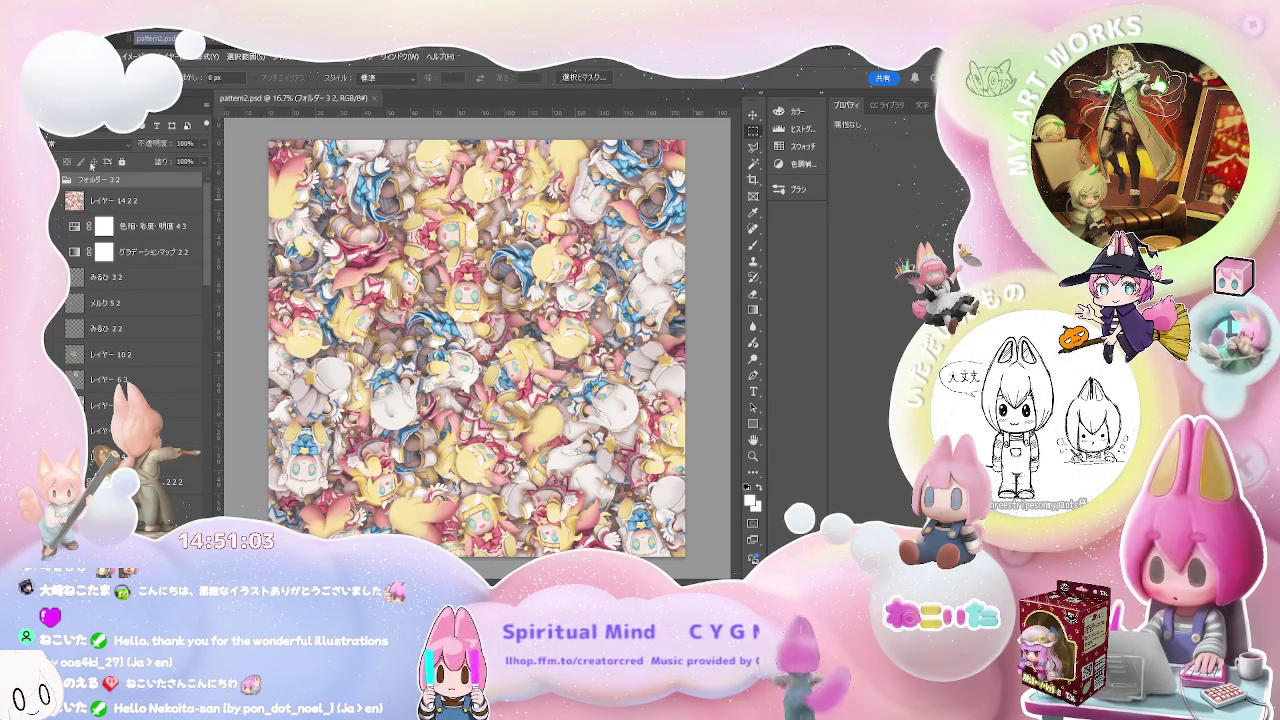
left_click(124, 200)
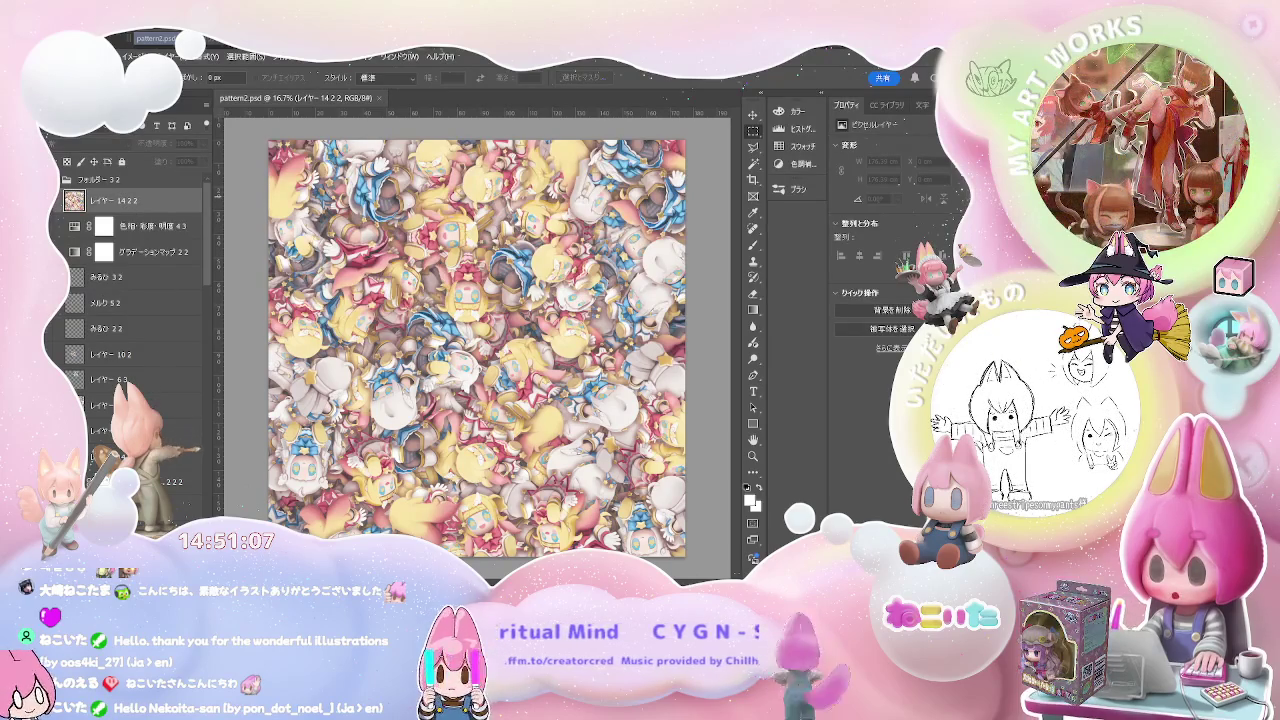
left_click(150, 405, "ctrl")
scroll(155, 404, "down", 3)
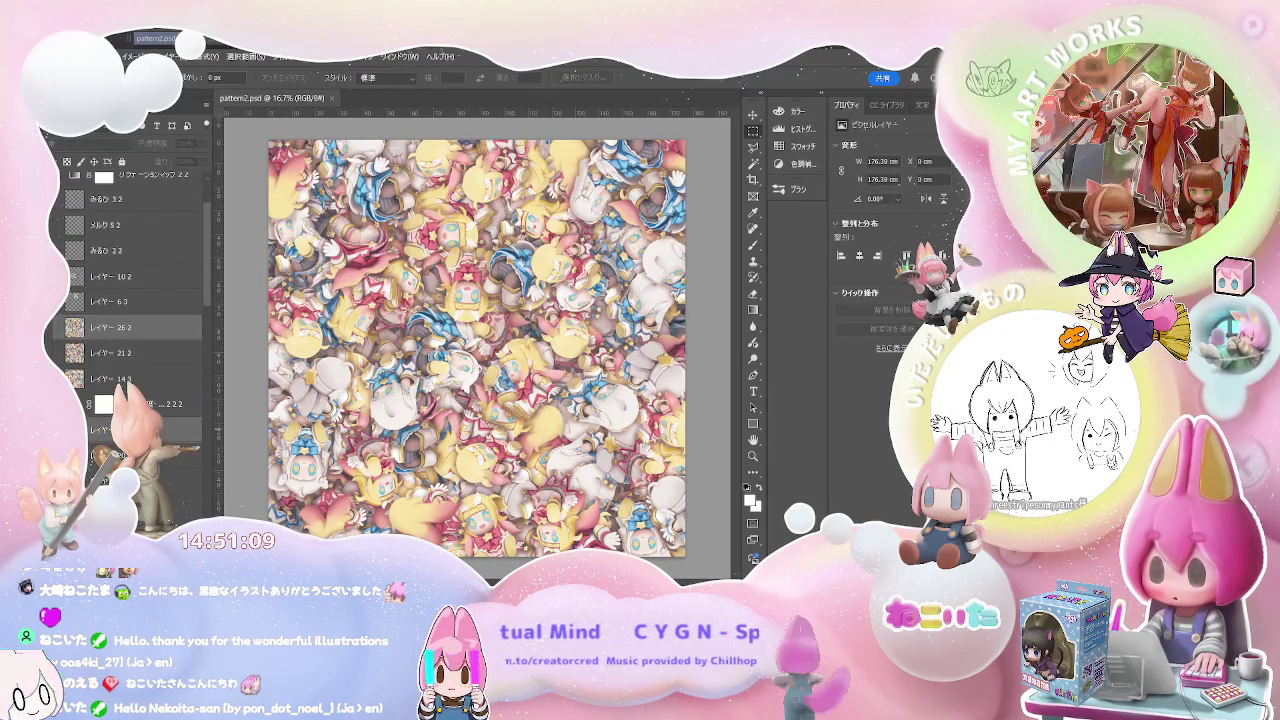
scroll(130, 290, "down", 2)
scroll(130, 290, "down", 3)
scroll(130, 290, "down", 2)
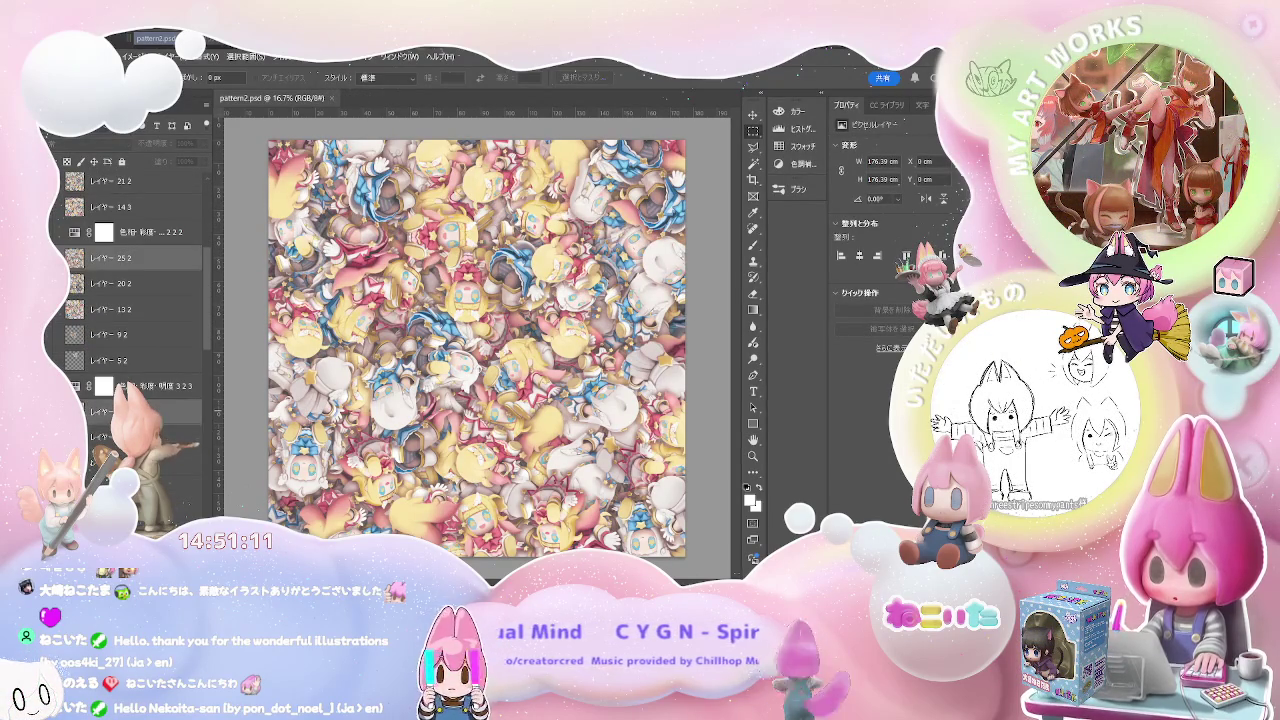
scroll(130, 257, "down", 3)
scroll(130, 257, "down", 3)
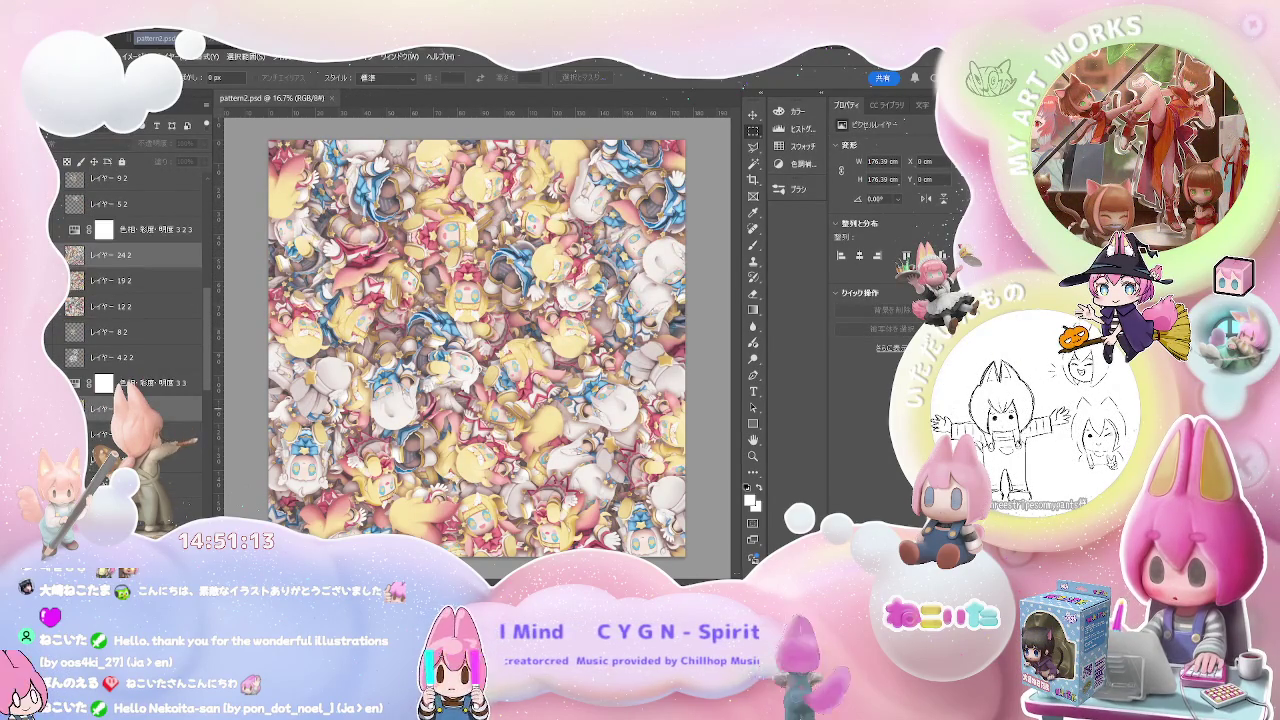
scroll(130, 290, "down", 5)
scroll(130, 290, "down", 2)
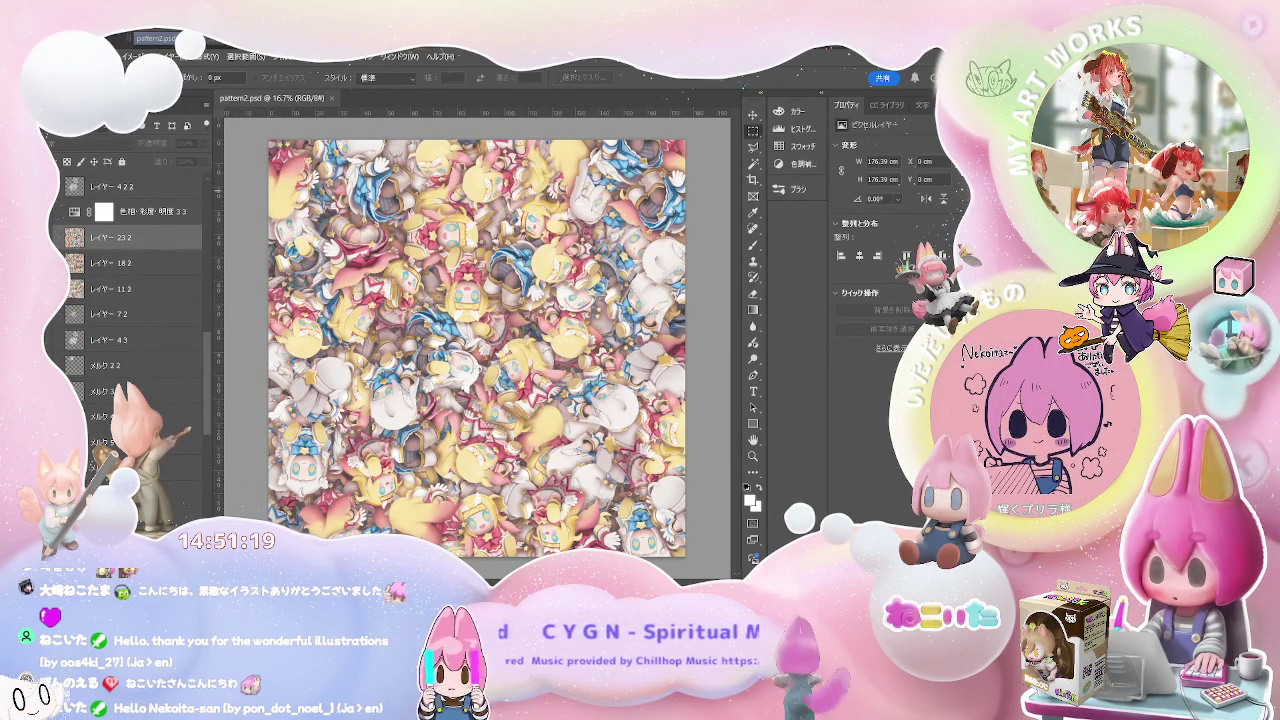
scroll(130, 300, "down", 3)
scroll(130, 300, "down", 3)
scroll(130, 300, "down", 3)
scroll(130, 300, "down", 2)
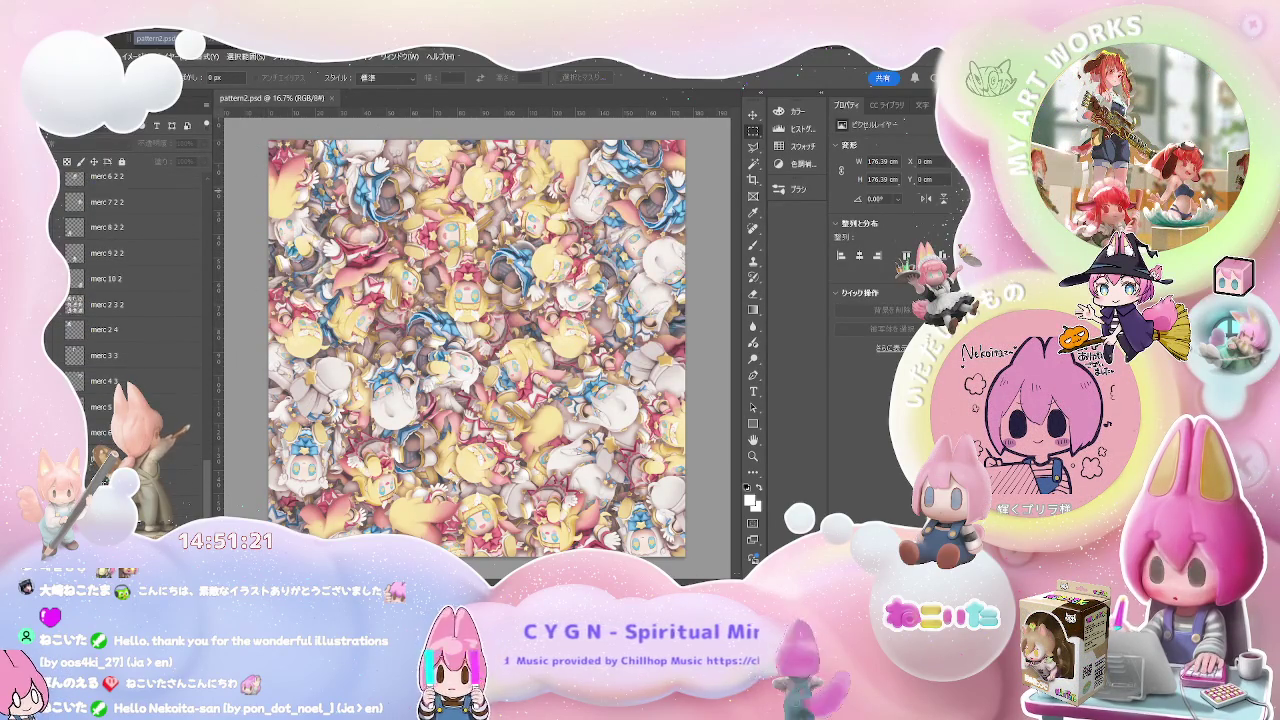
left_click(150, 452)
scroll(130, 300, "up", 2)
scroll(130, 300, "up", 3)
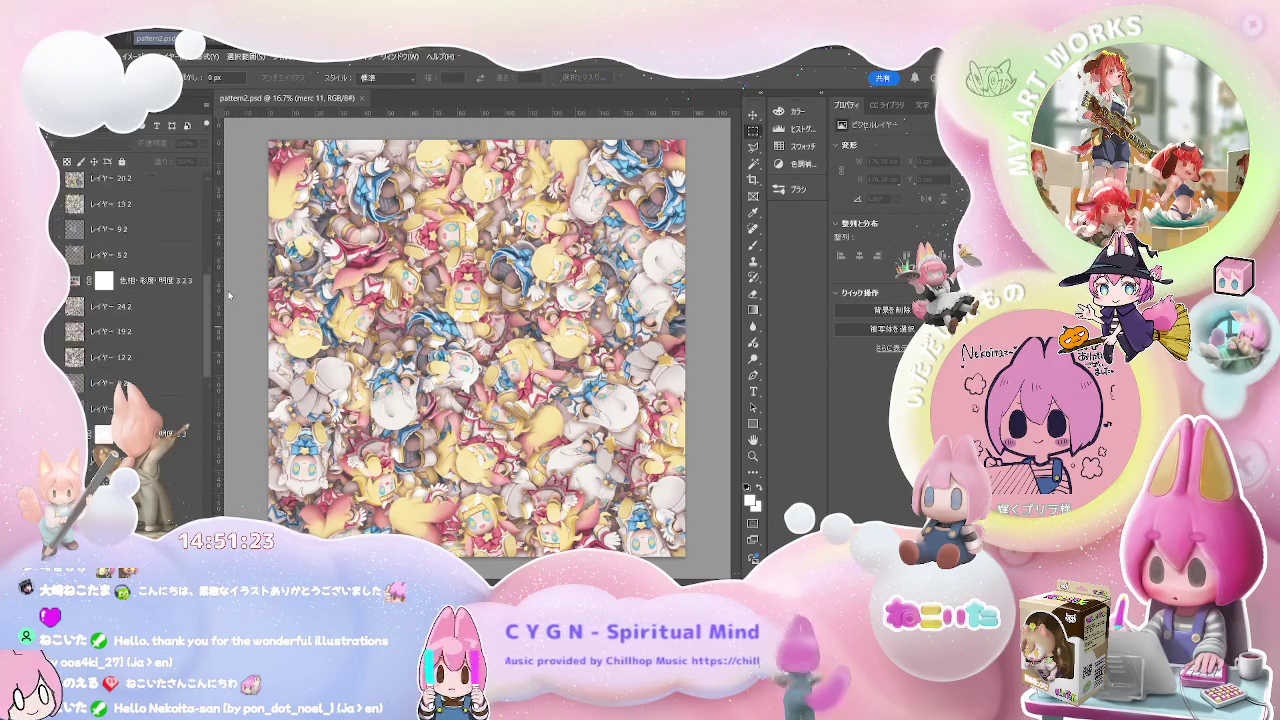
scroll(130, 300, "up", 3)
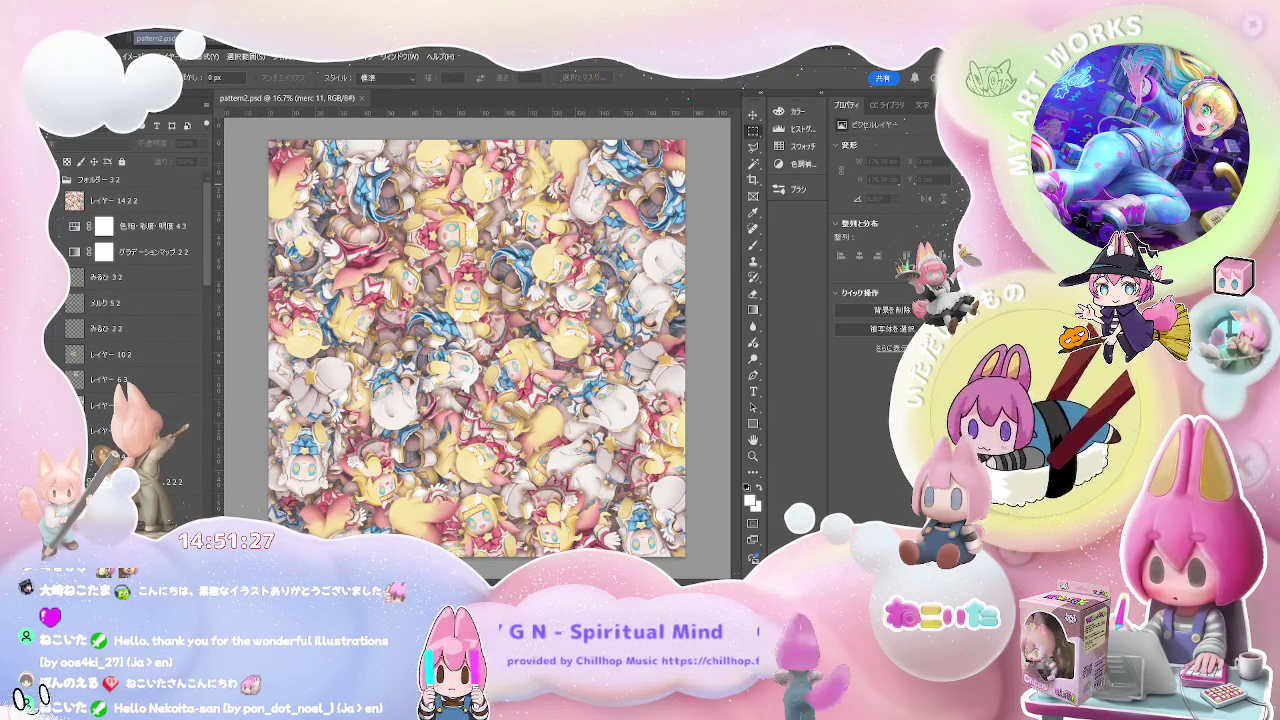
left_click(160, 430, "ctrl")
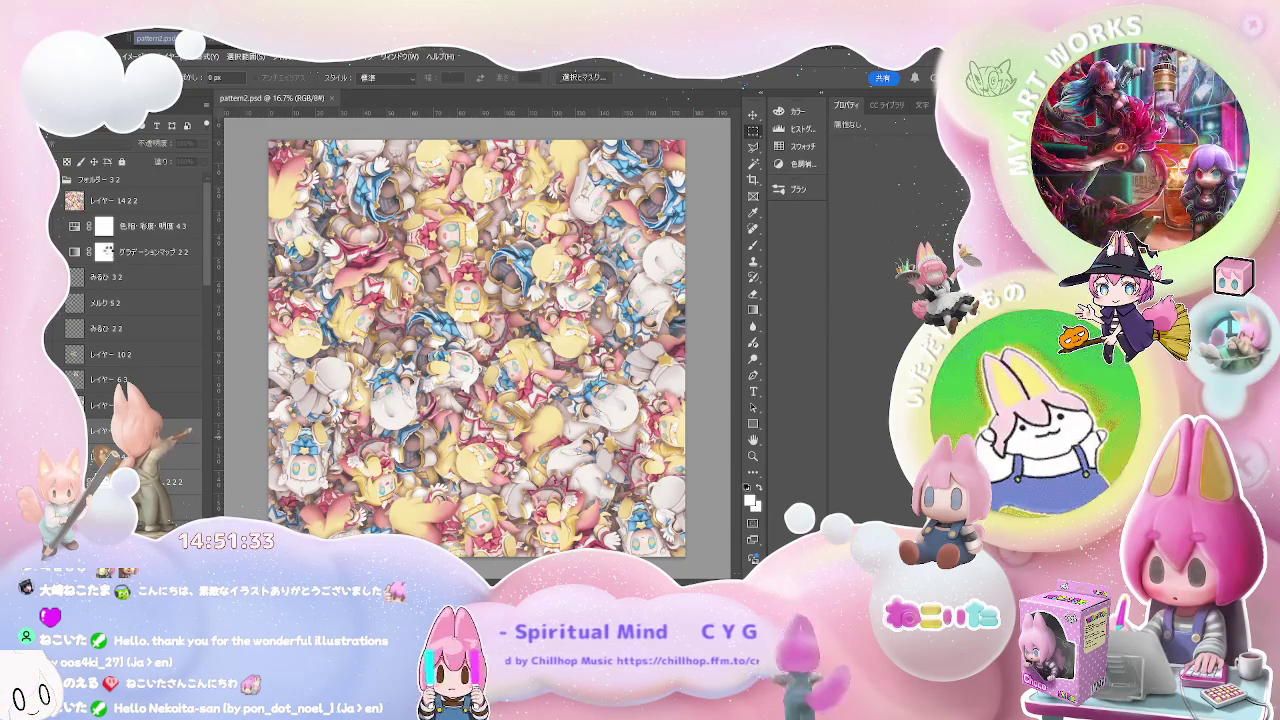
left_click(150, 430)
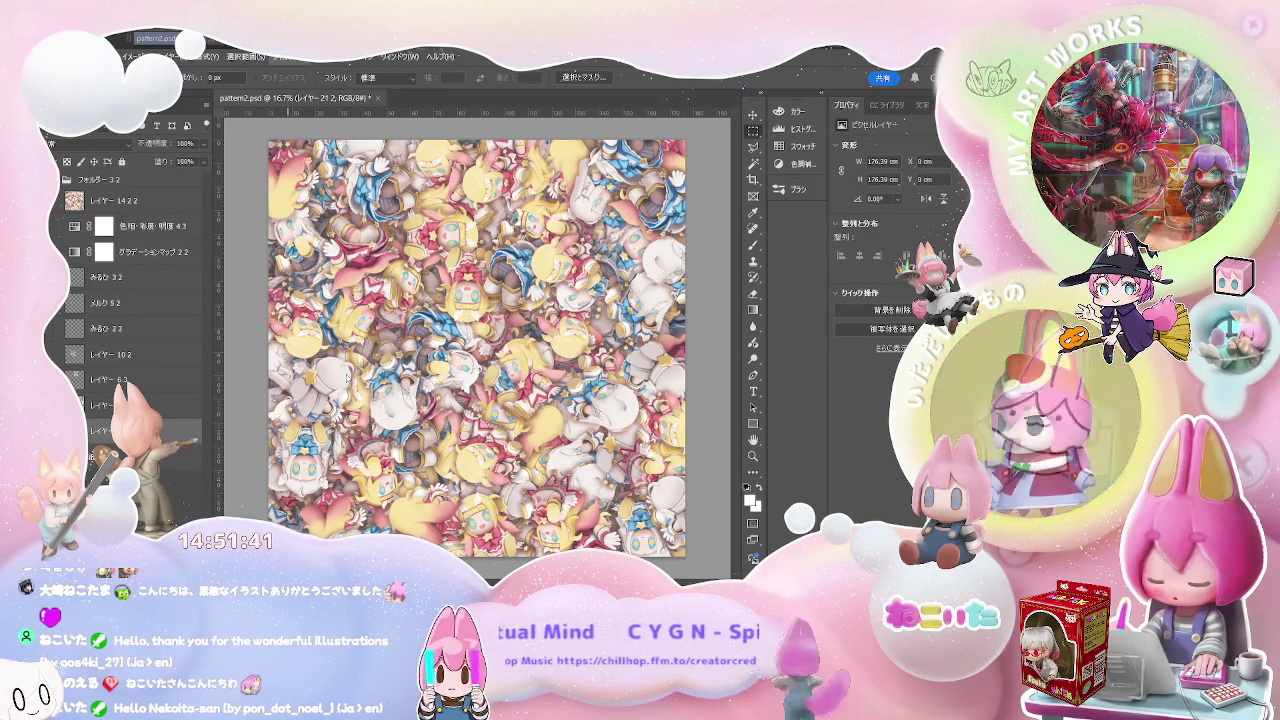
key("ctrl+alt+f")
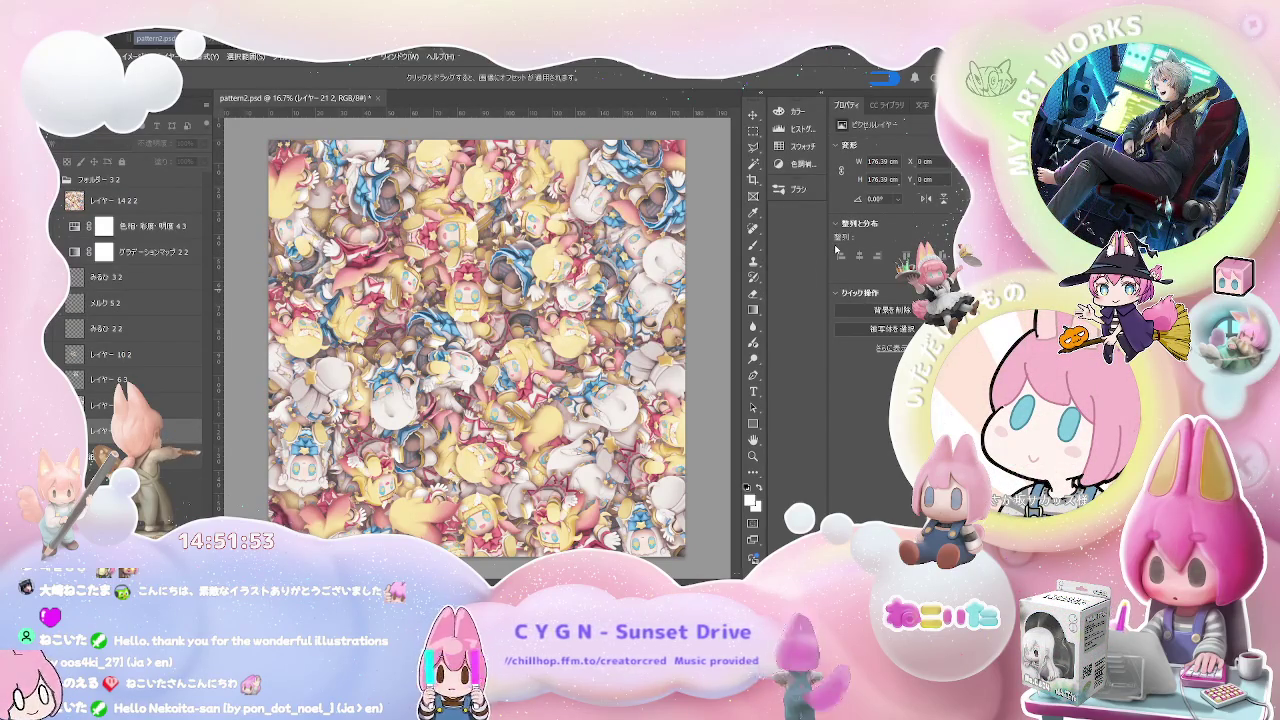
key("m")
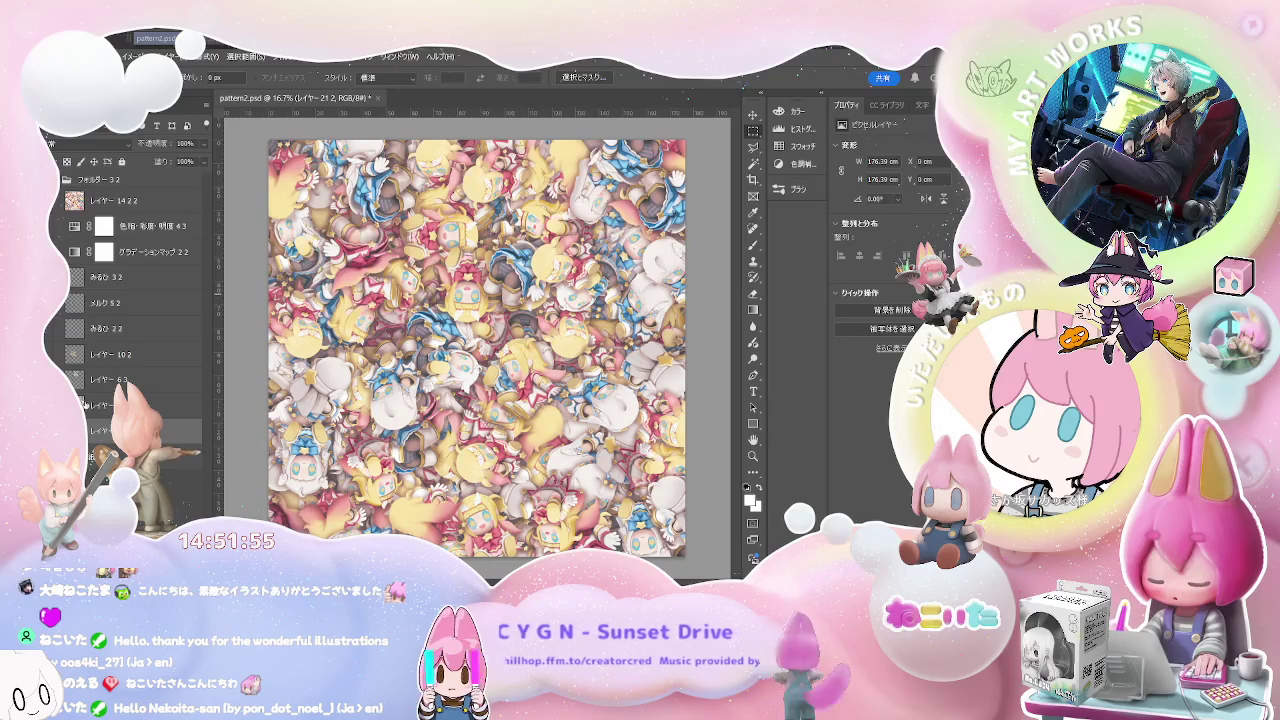
left_click(110, 405)
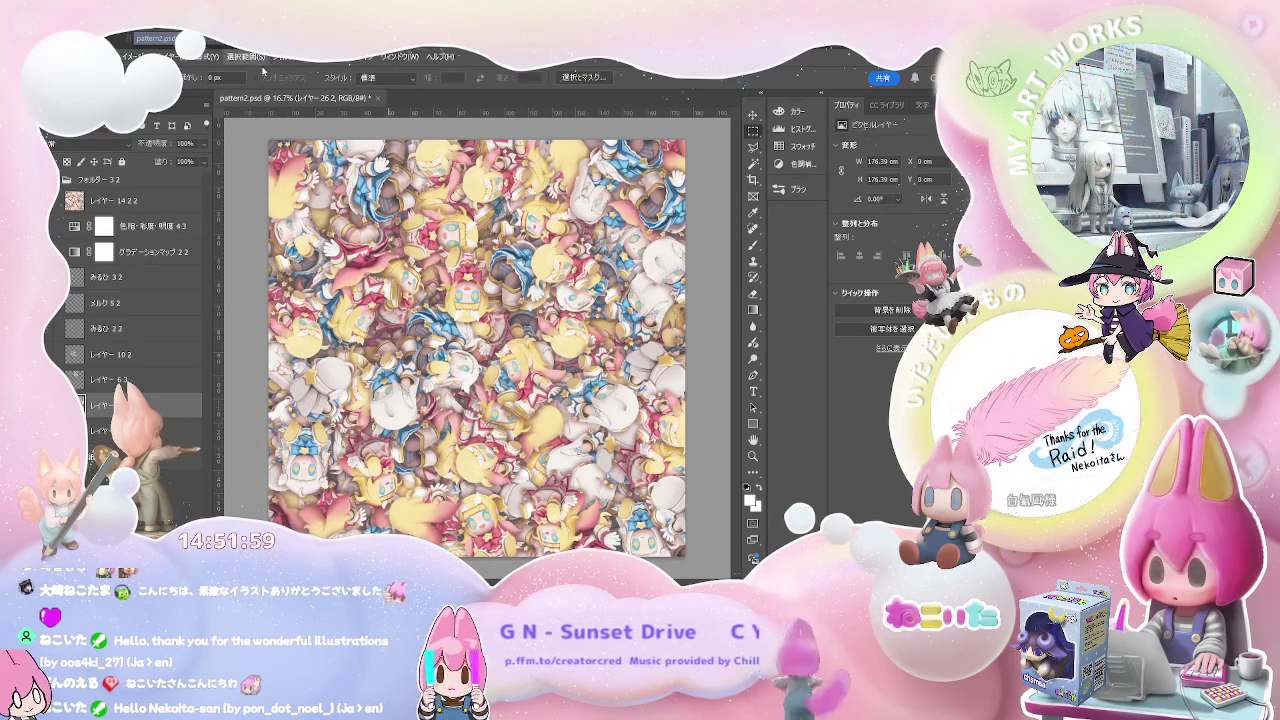
Reapply the Offset filter to wrap pattern2.psd's tile by half, then save the file
key("ctrl+f")
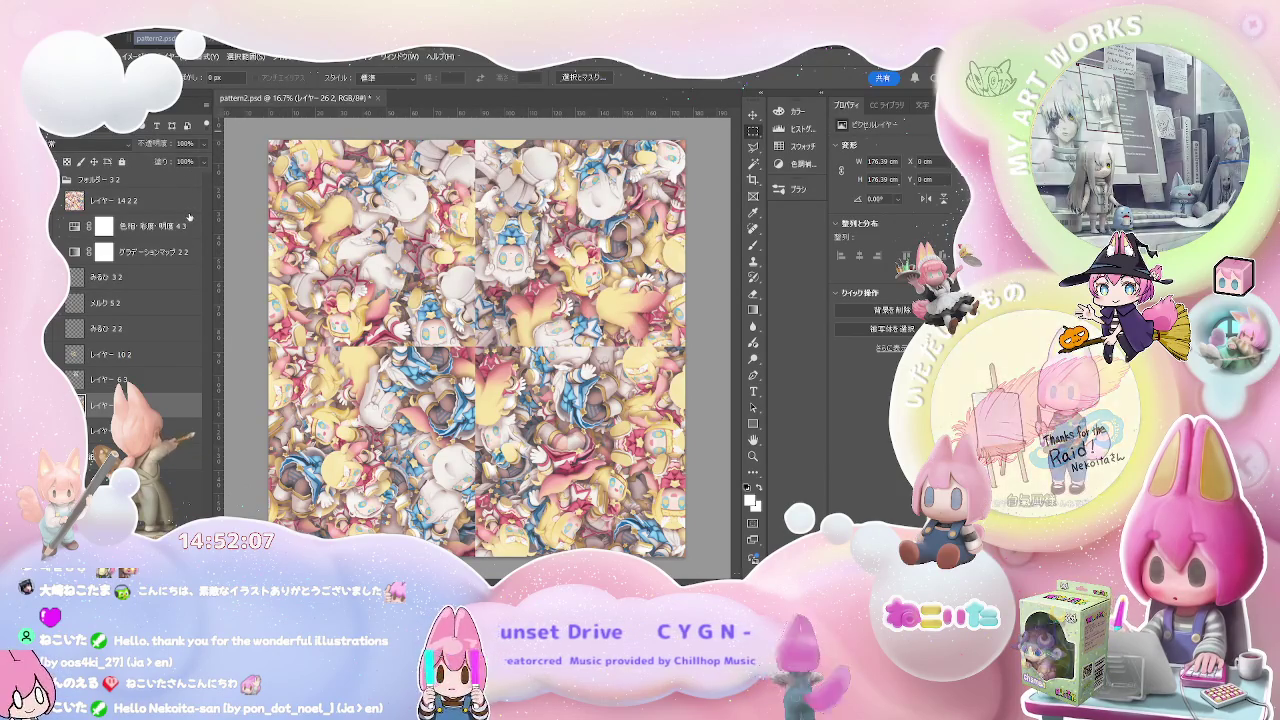
key("ctrl+s")
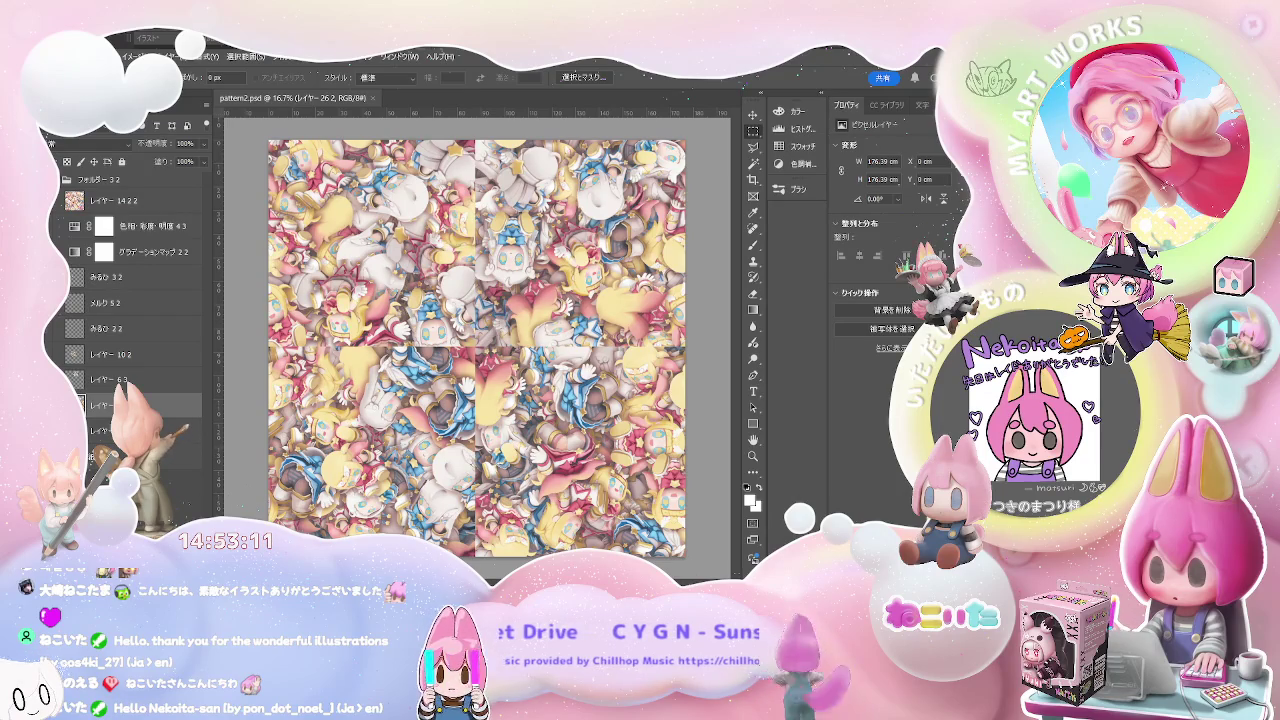
Select the レイヤー 1 layer in pattern2.psd and start offsetting it
left_click(373, 98)
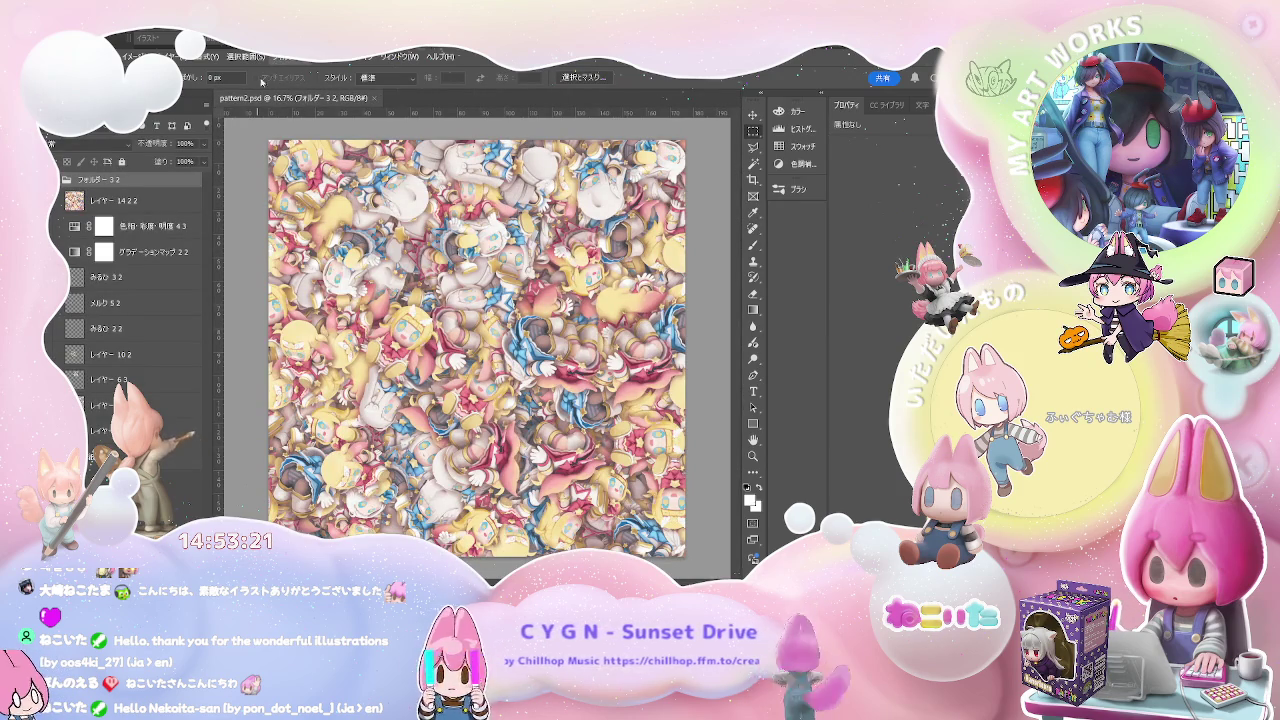
left_click(115, 203)
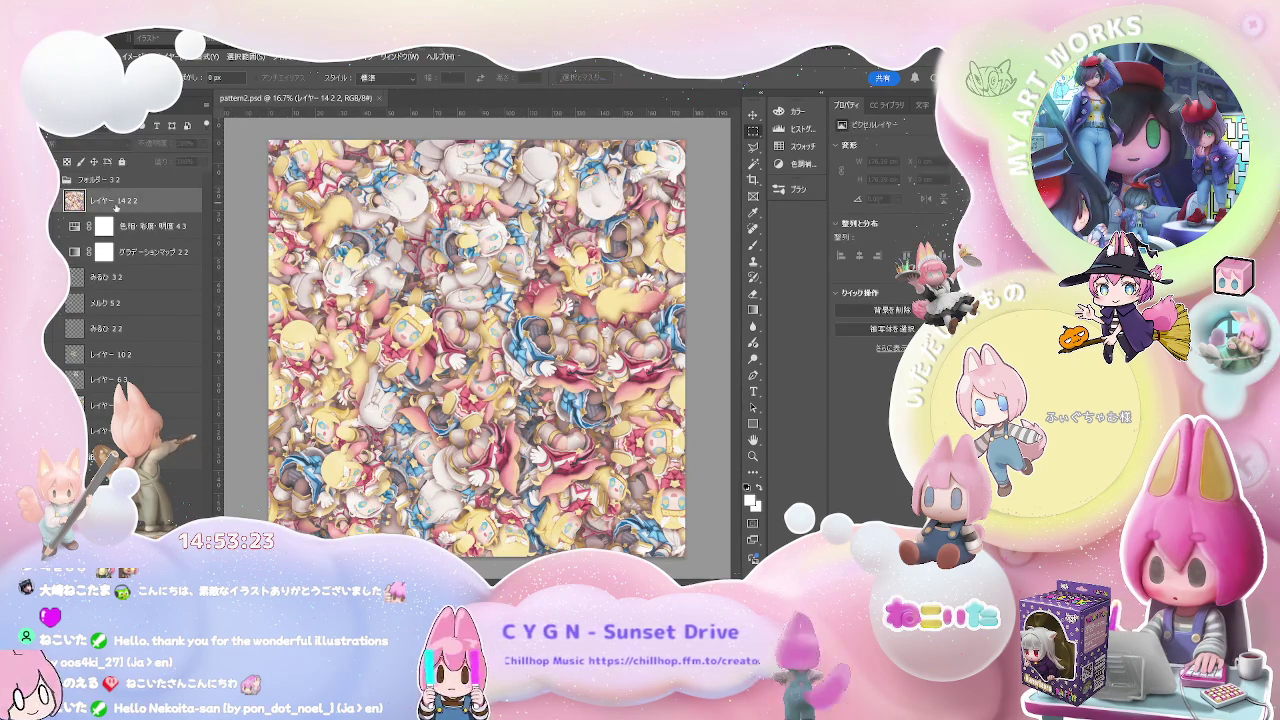
left_click(150, 404)
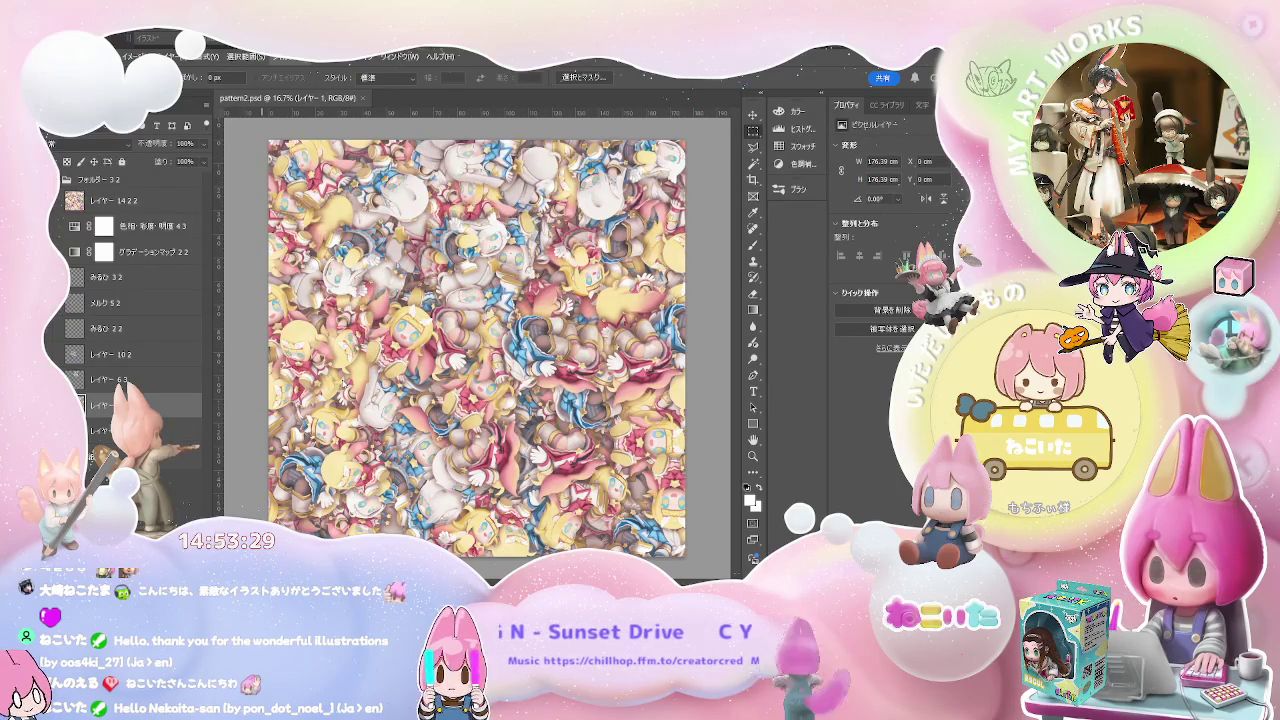
key("ctrl+alt+f")
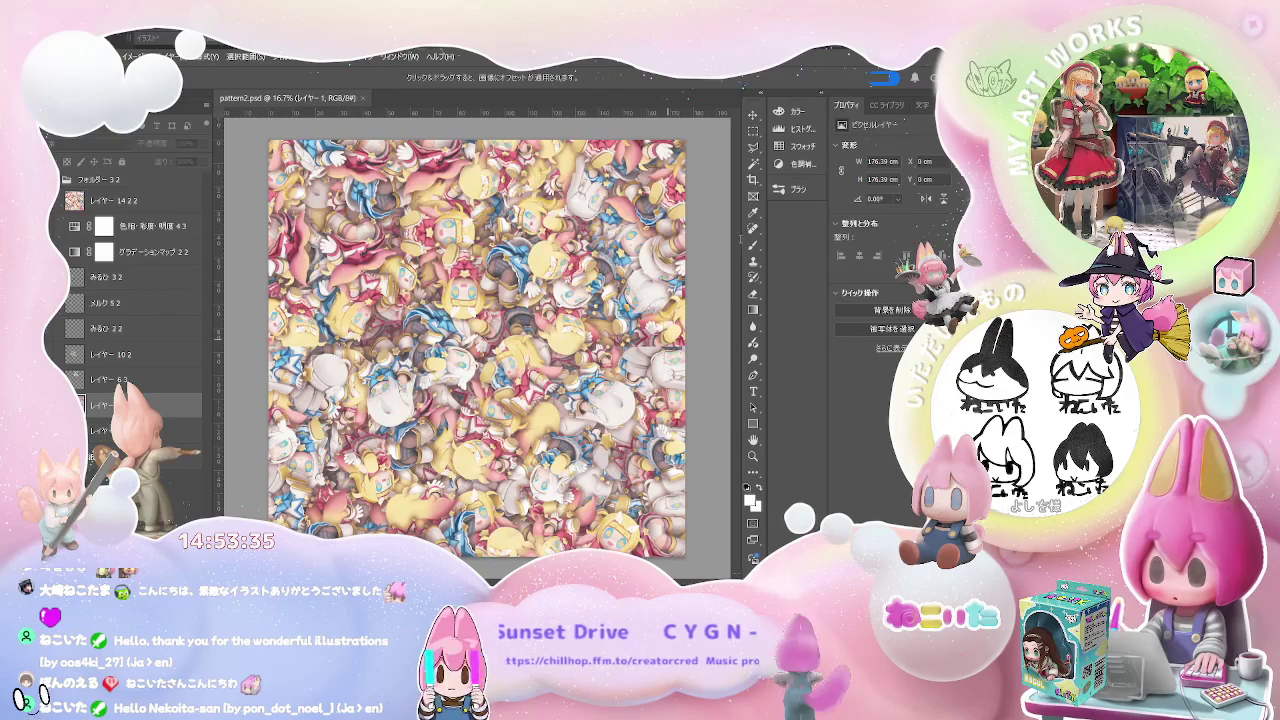
Drag the pattern to a new offset so the characters wrap seamlessly, then select the next layer down
left_click_drag(477, 349, 430, 300)
mouse_move(673, 231)
left_mouse_down()
mouse_move(725, 275)
mouse_move(700, 250)
left_mouse_up()
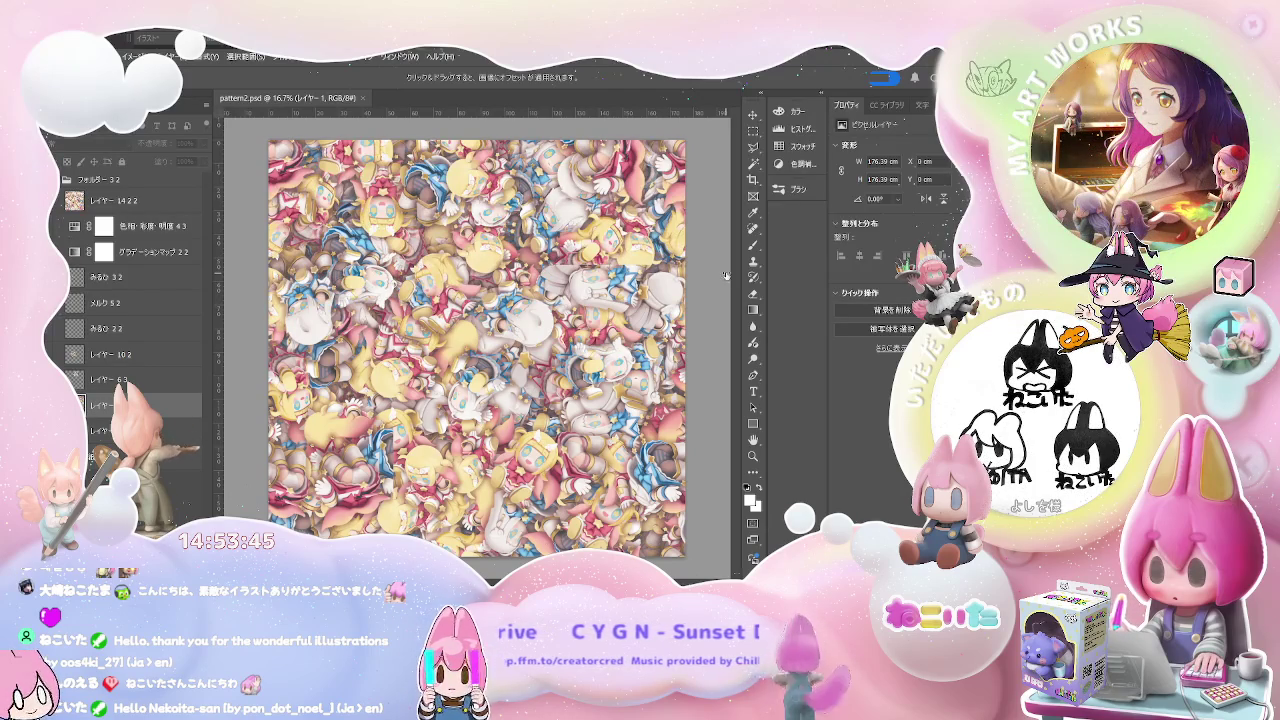
key("m")
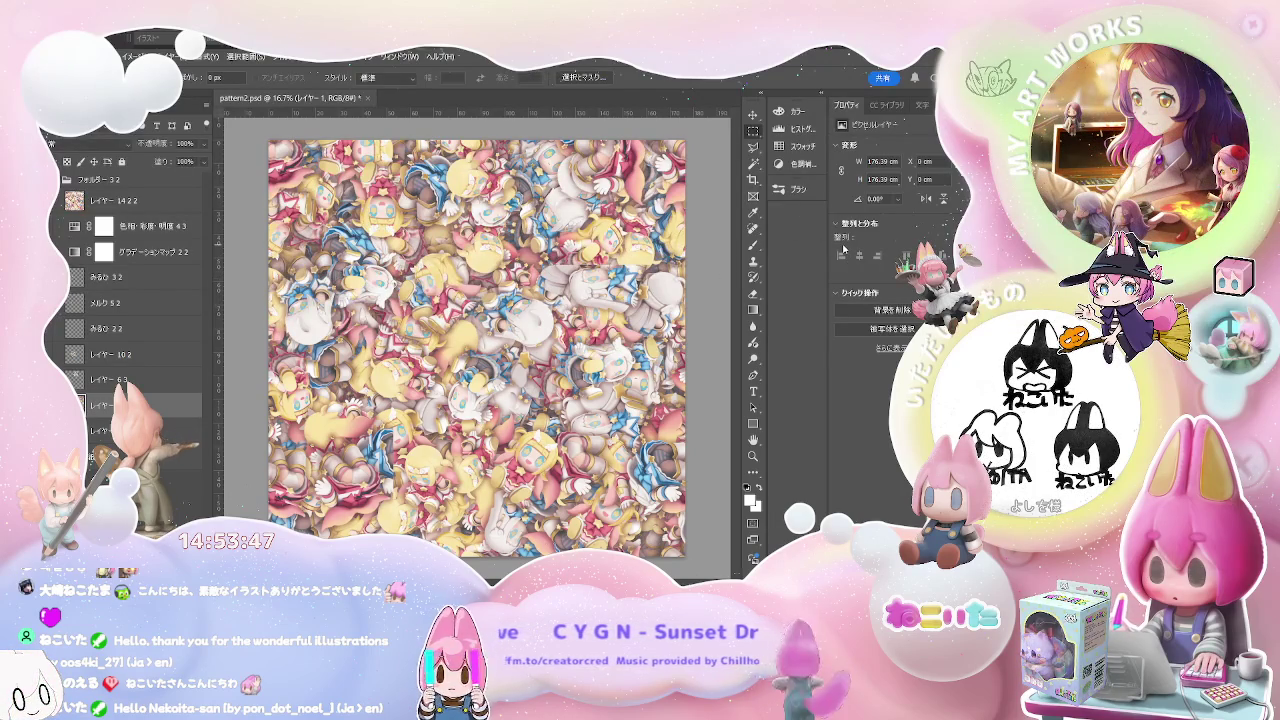
left_click(95, 430)
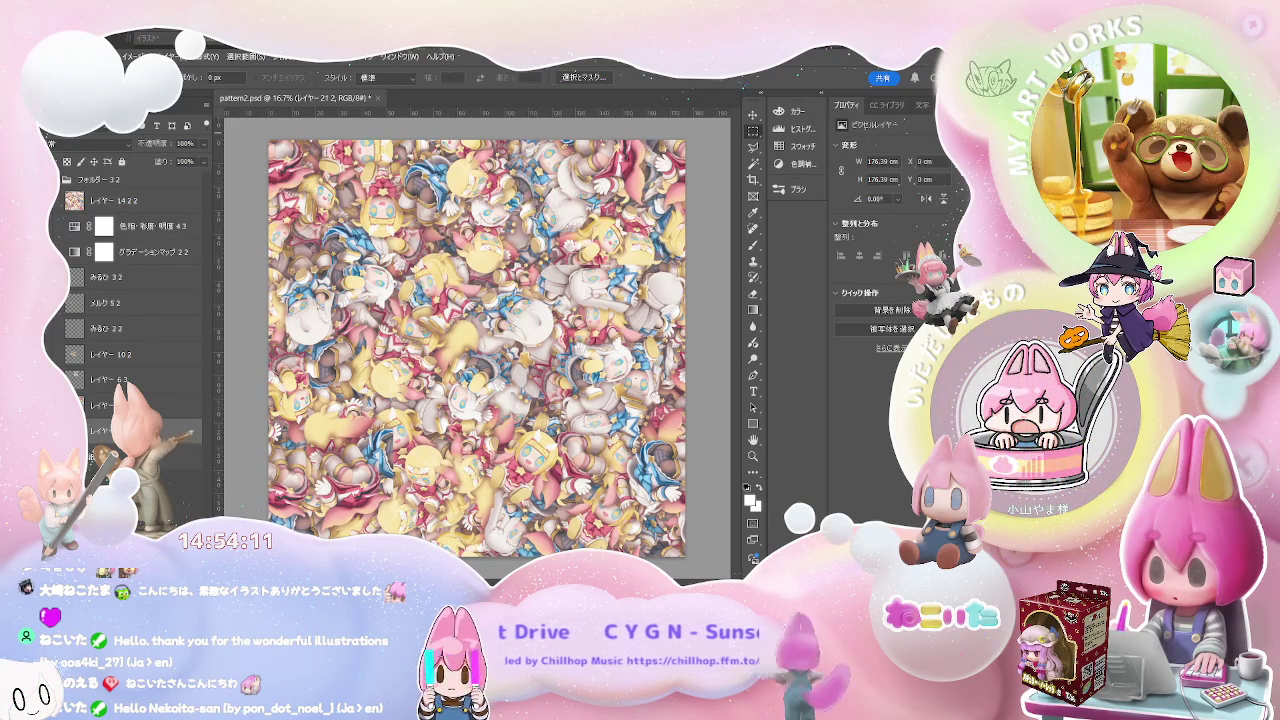
Save pattern2.psd and close the document
key("ctrl+s")
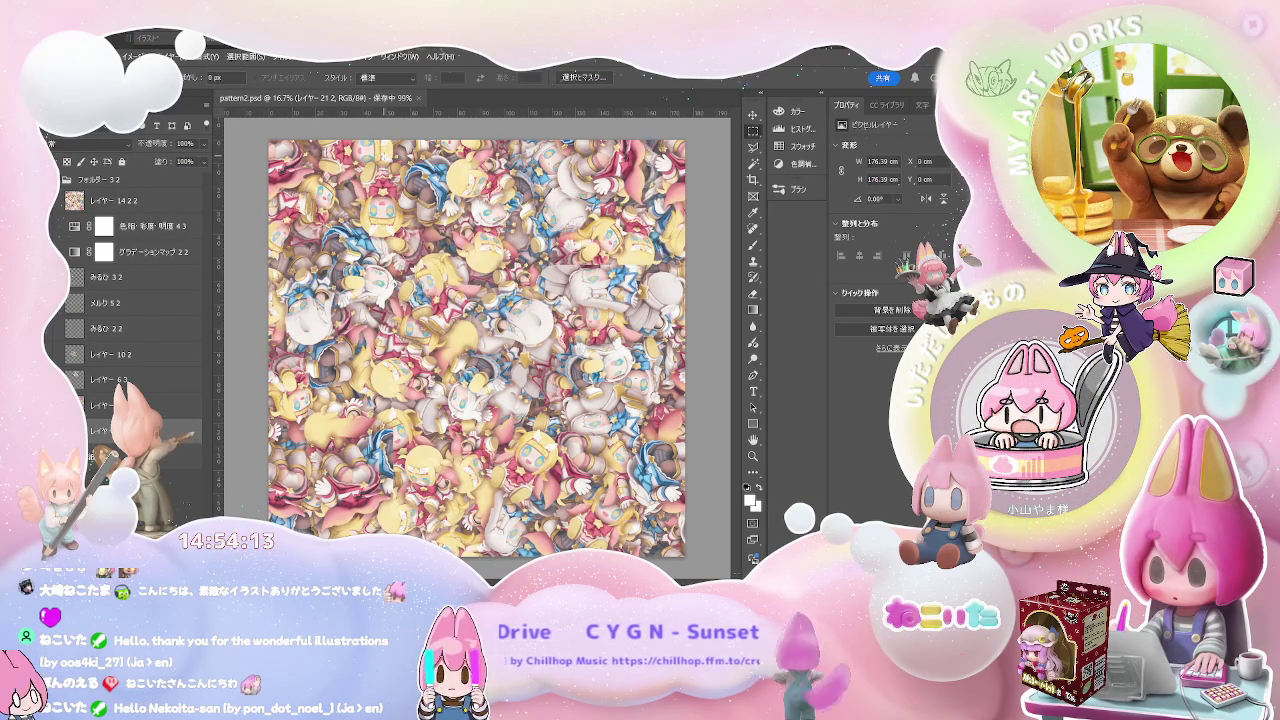
left_click(373, 98)
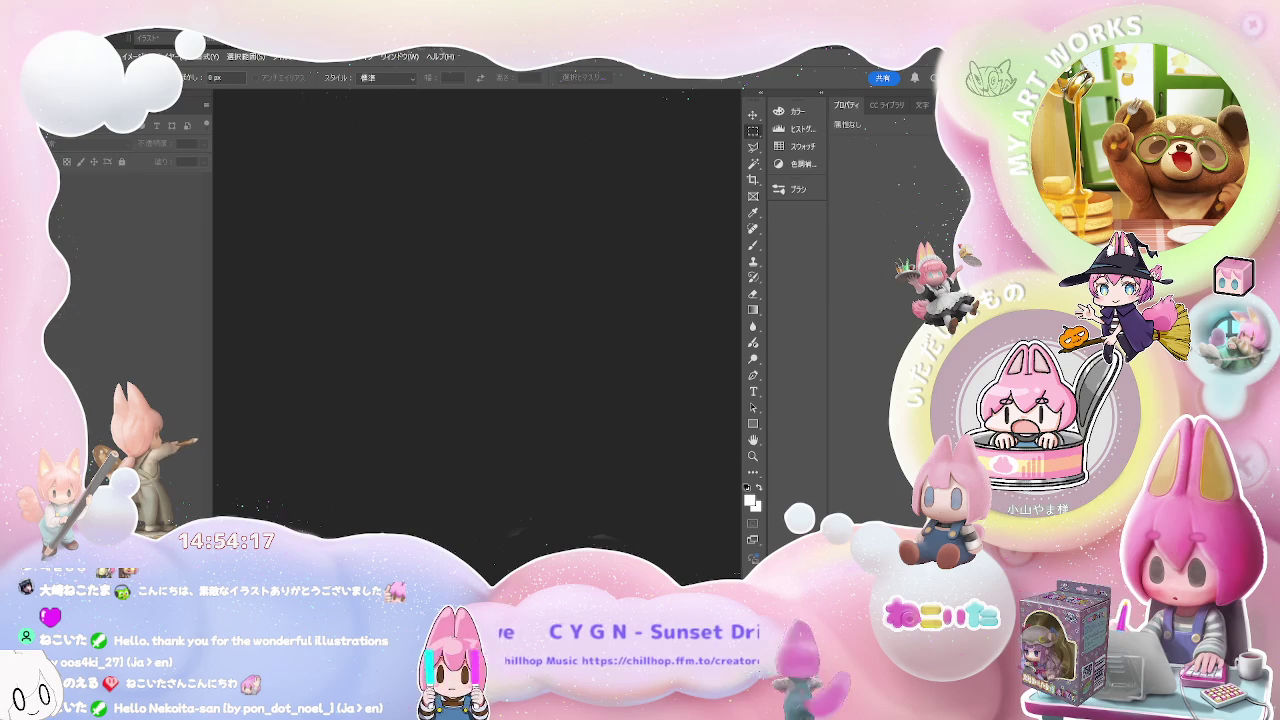
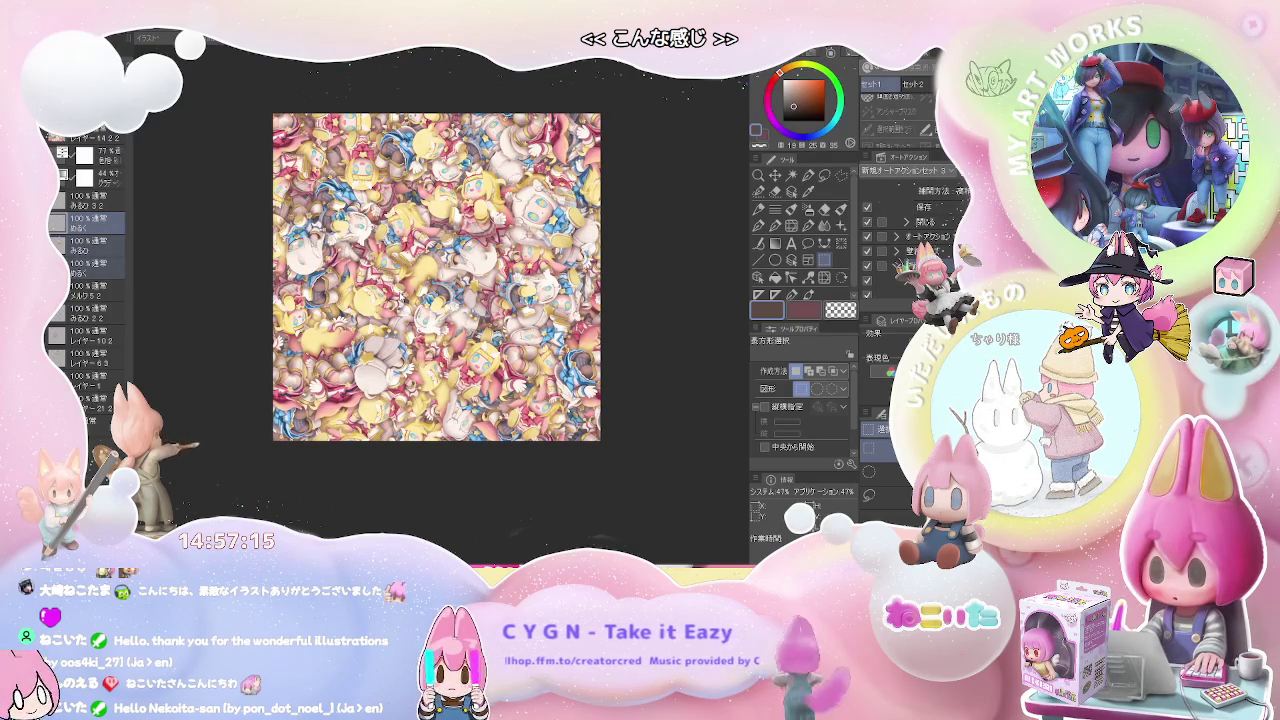
Inspect the pattern up close, then switch to the paler white, yellow and pink pattern document
scroll(440, 300, "up", 1)
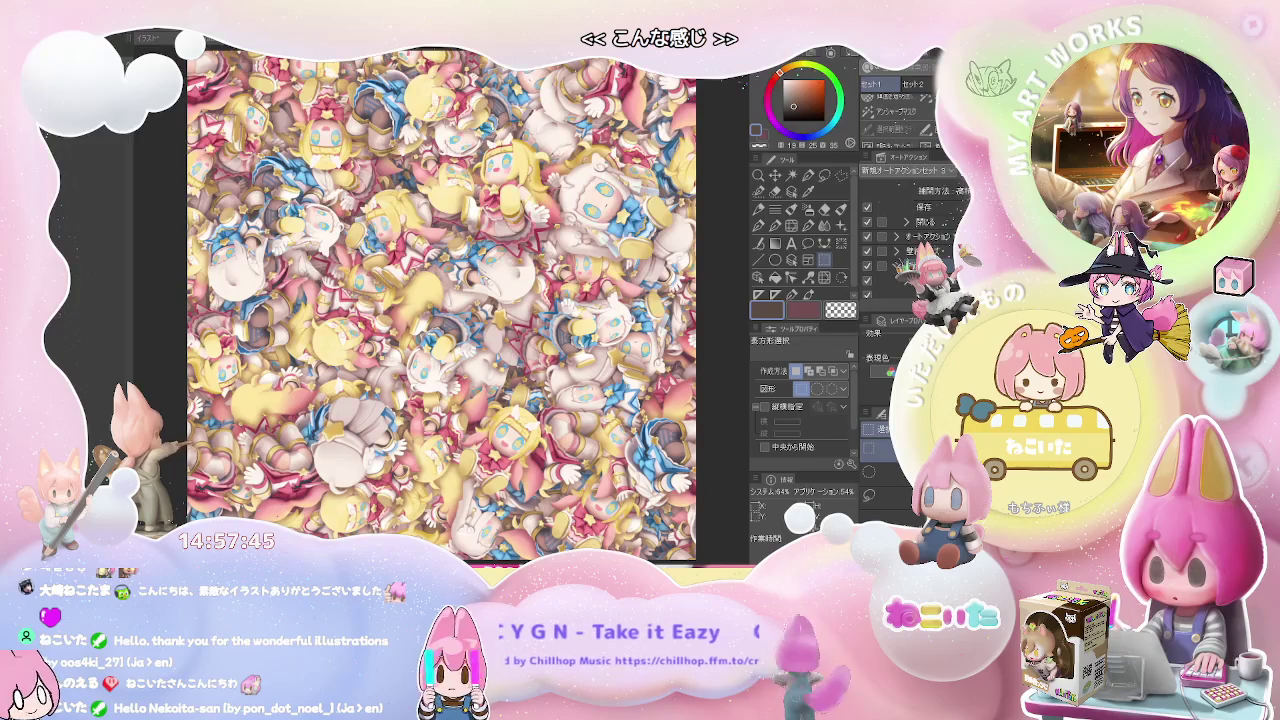
key("ctrl+minus")
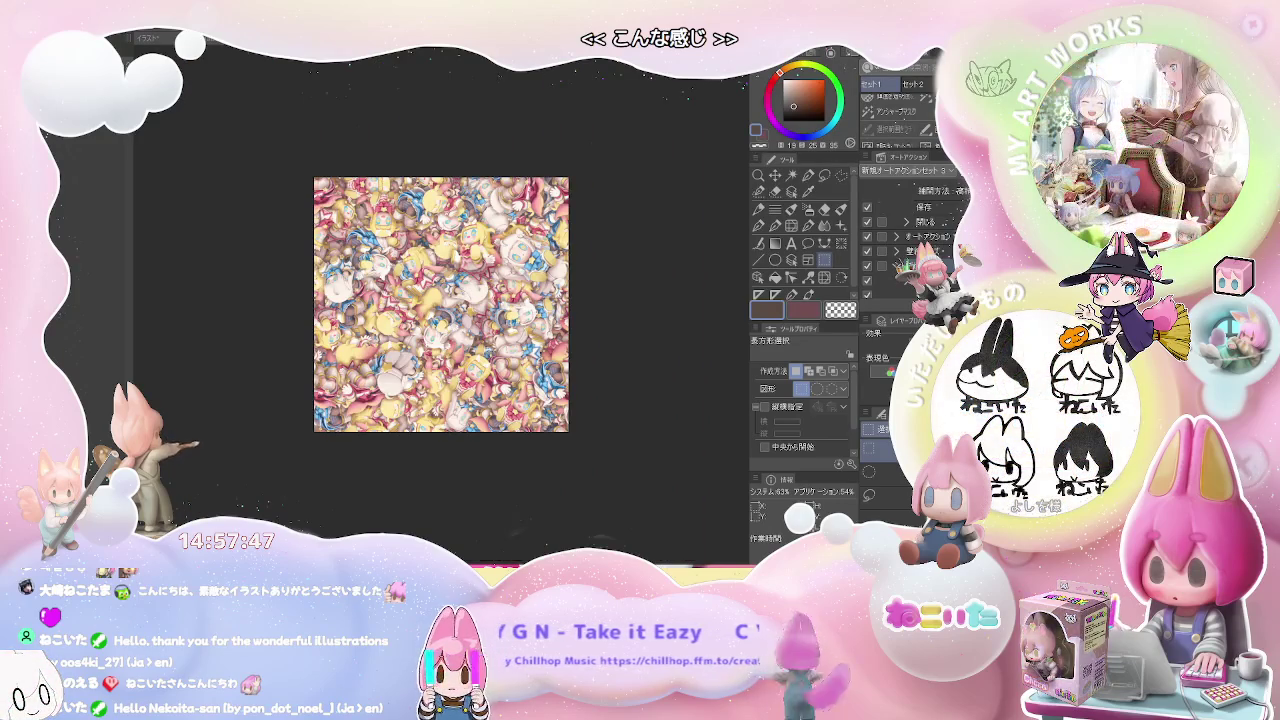
key("ctrl+plus")
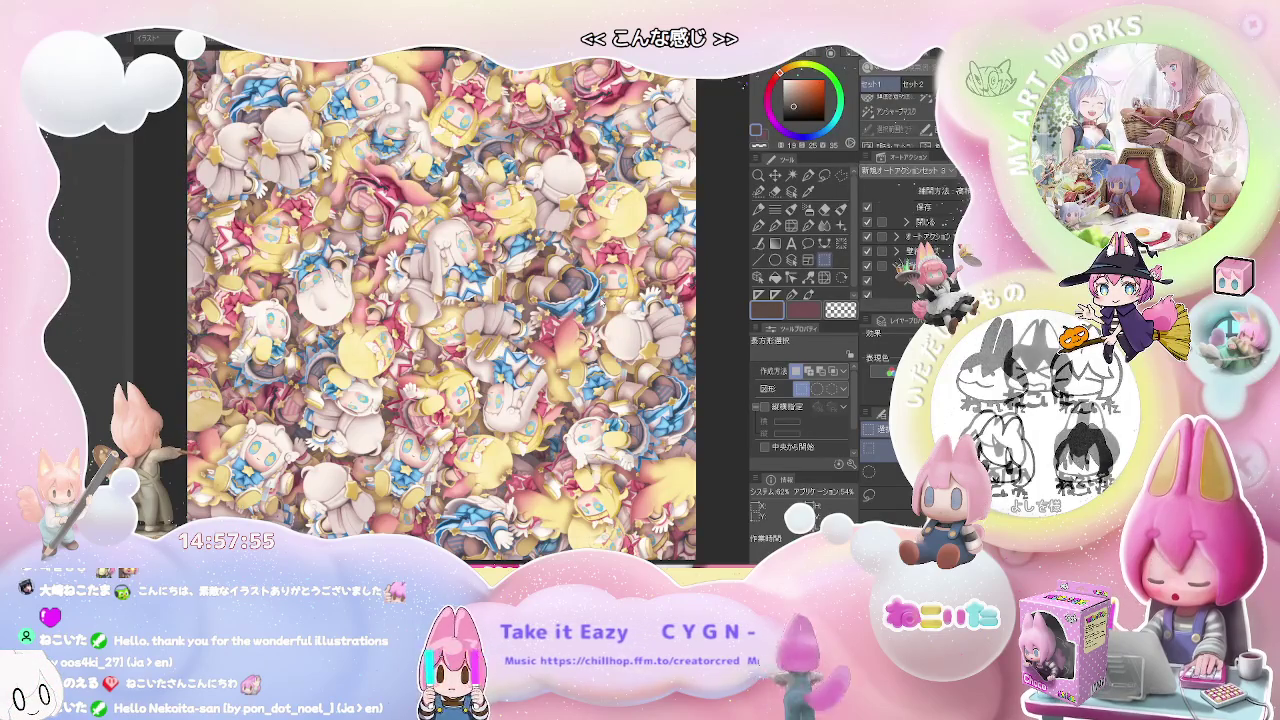
scroll(599, 296, "down", 3)
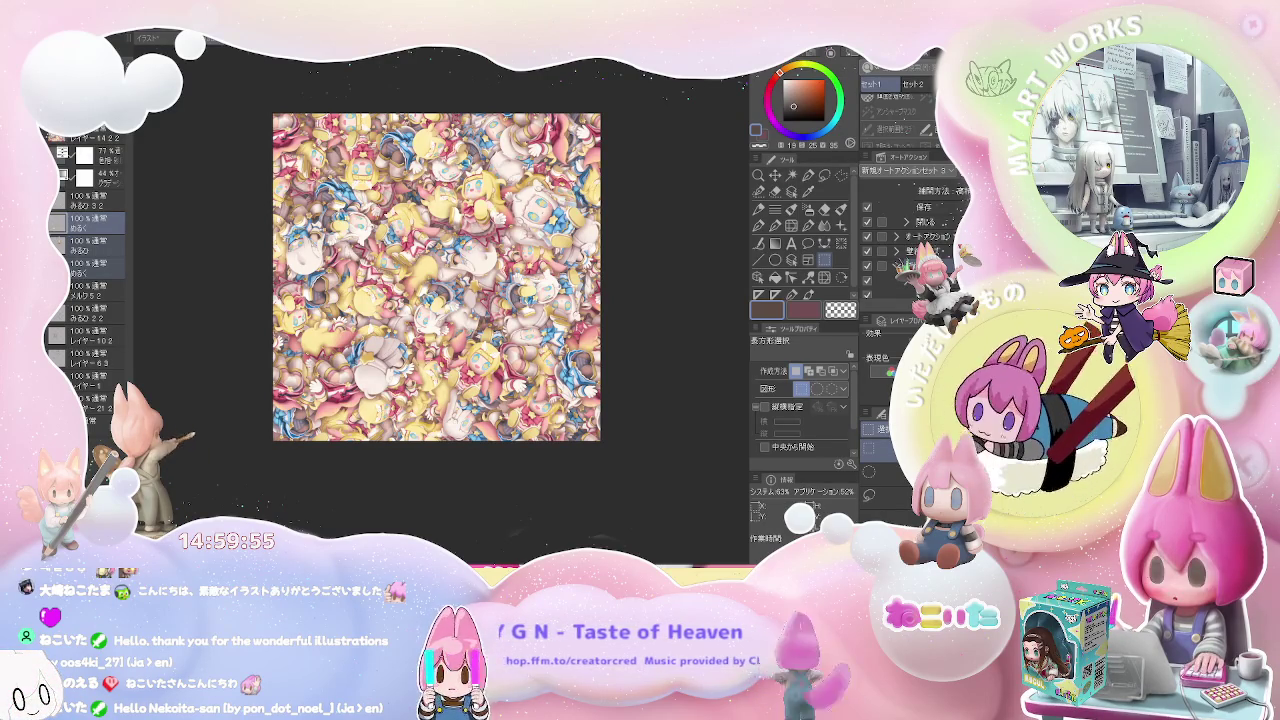
left_click(215, 42)
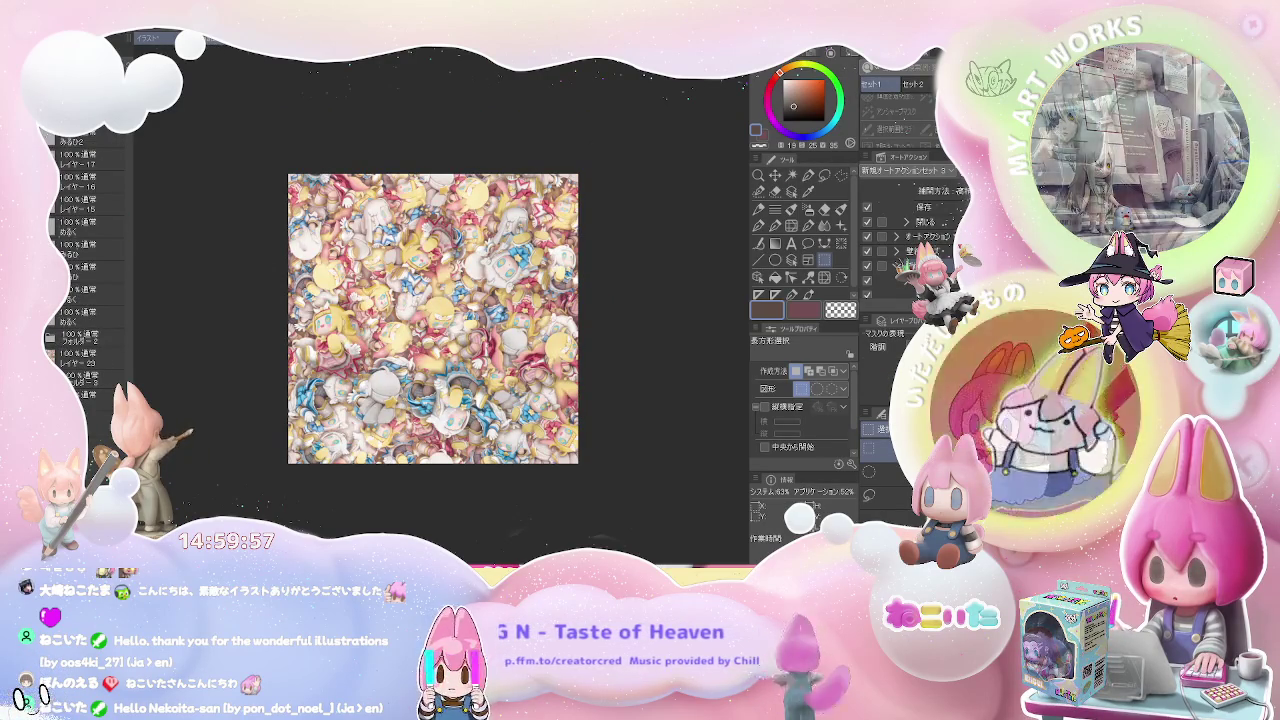
left_click(215, 42)
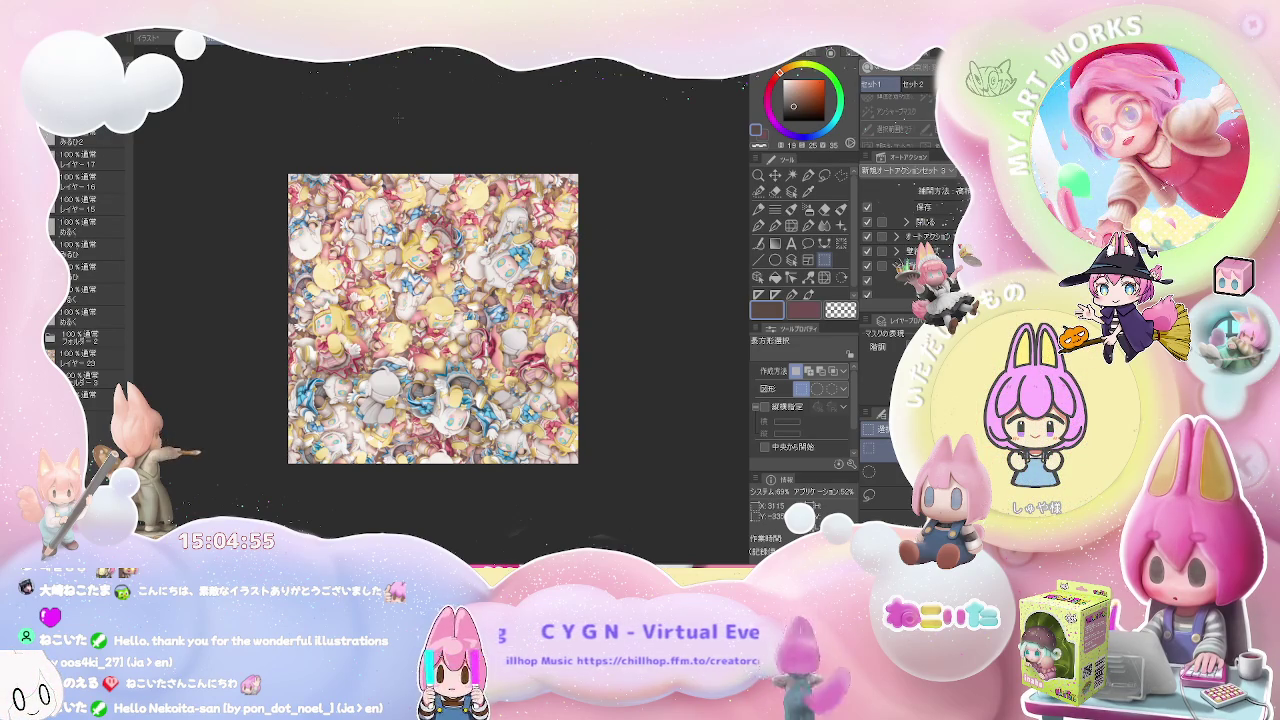
Select the whole 5000×5000 canvas in the smaller pattern document
key("ctrl+Tab")
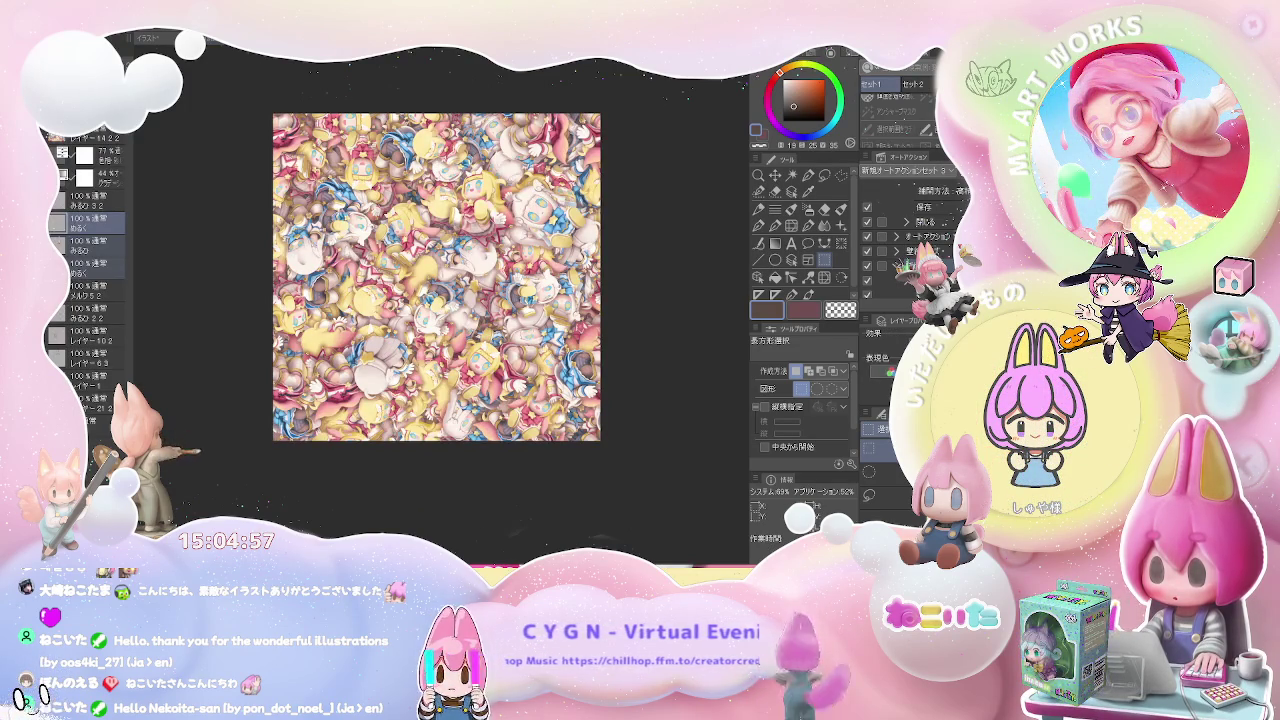
key("ctrl+Tab")
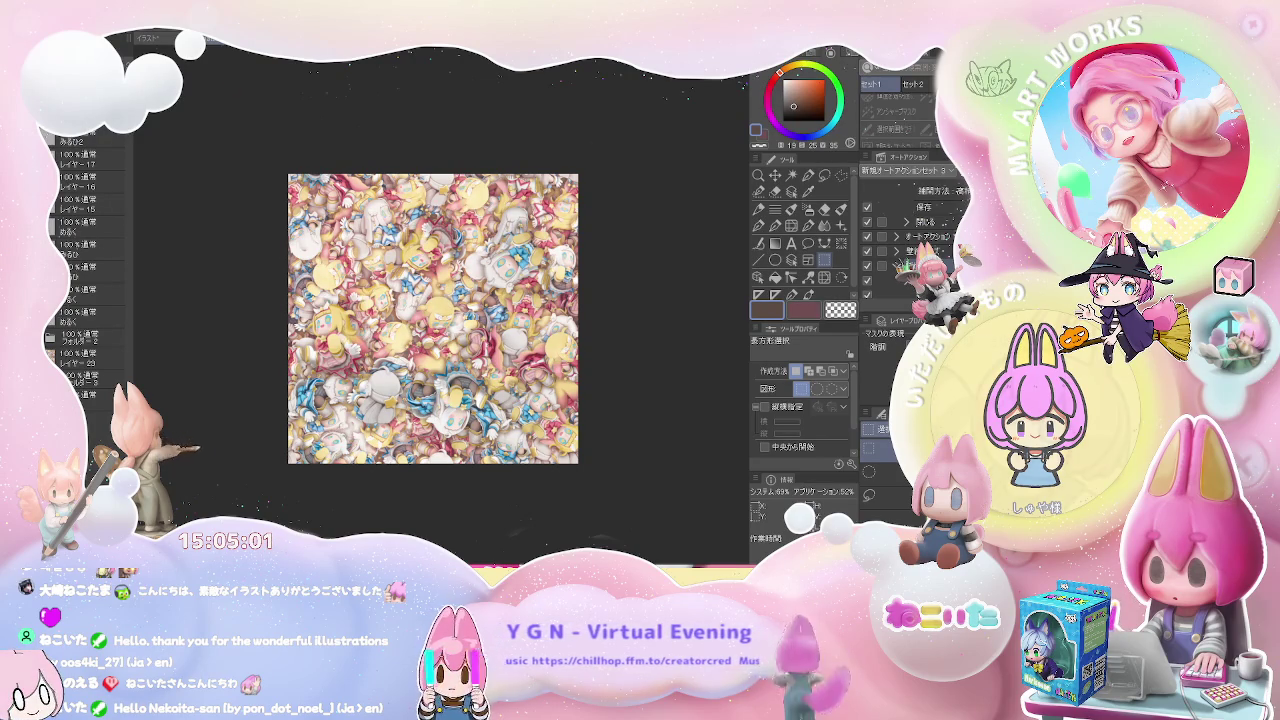
key("ctrl+a")
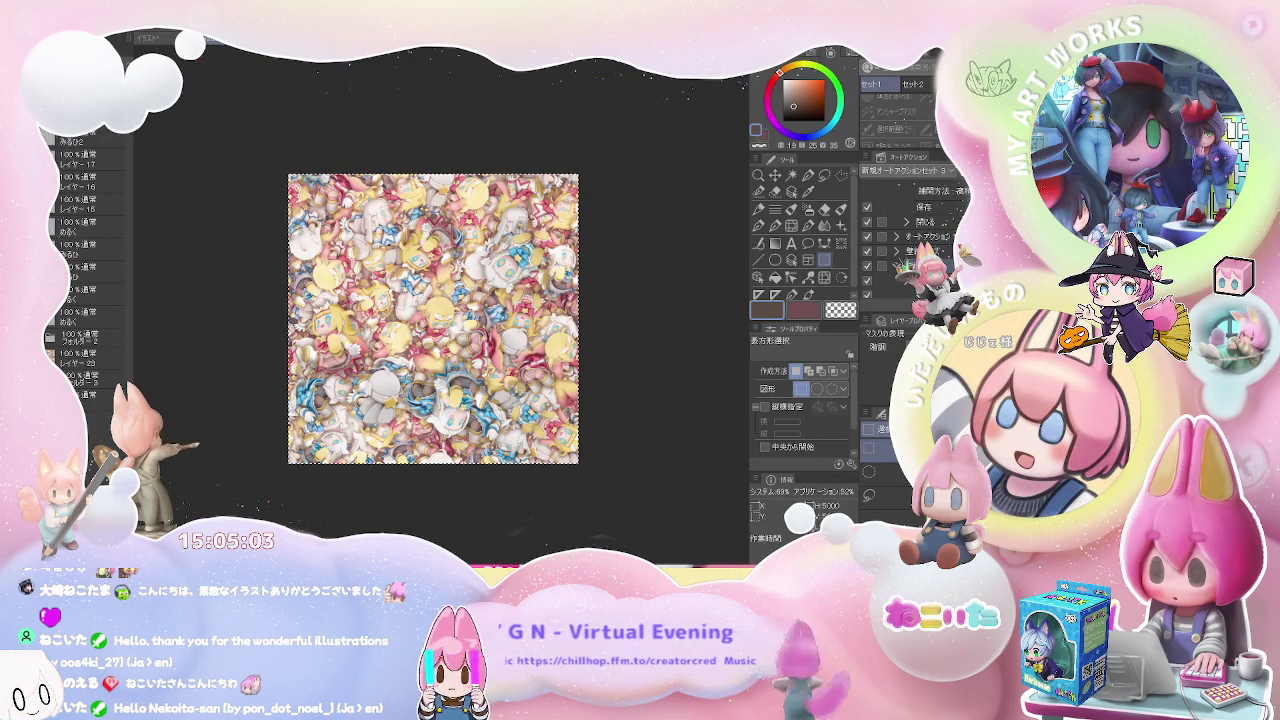
Compare the two pattern documents, then delete the 23% opacity layer in the larger one
key("ctrl+Tab")
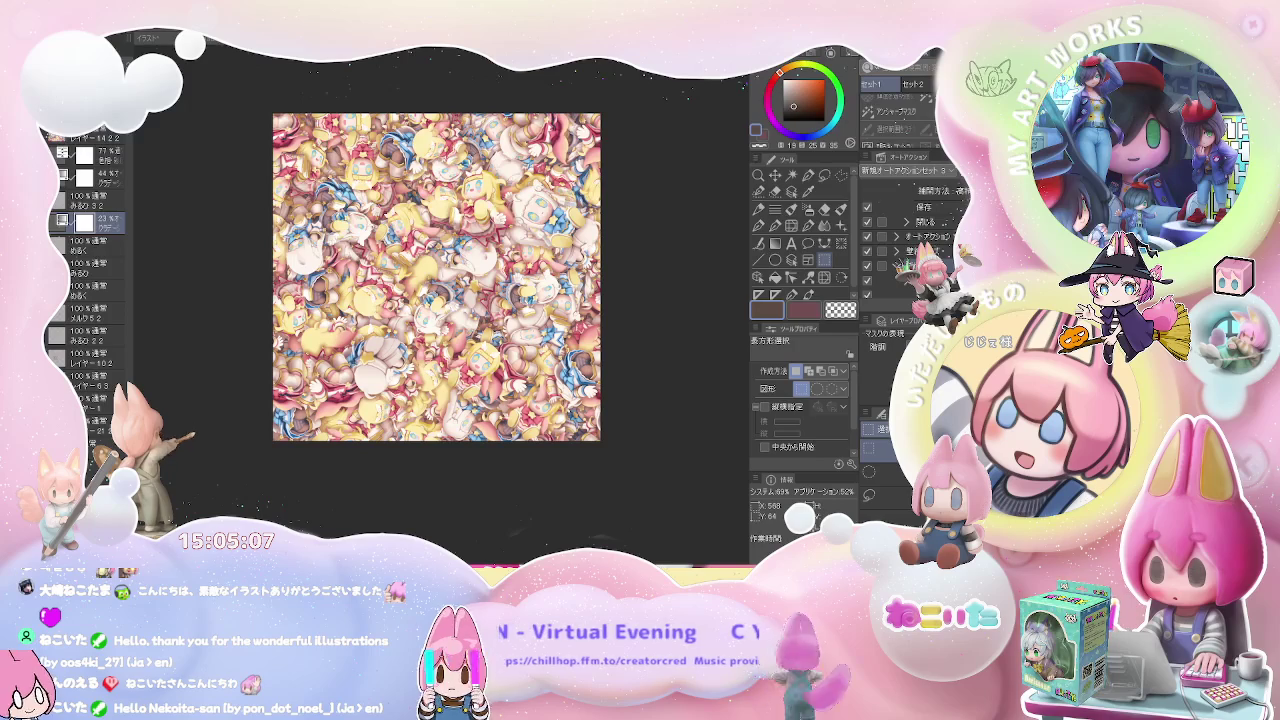
key("ctrl+Tab")
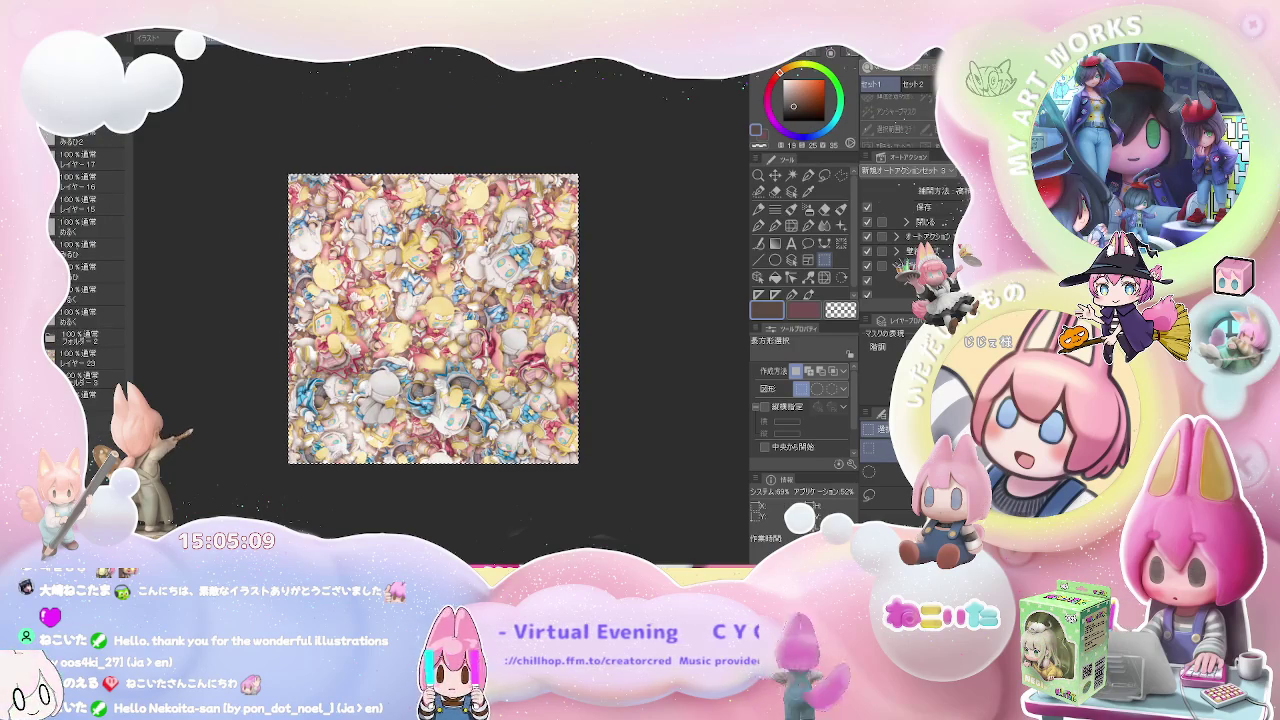
key("ctrl+Tab")
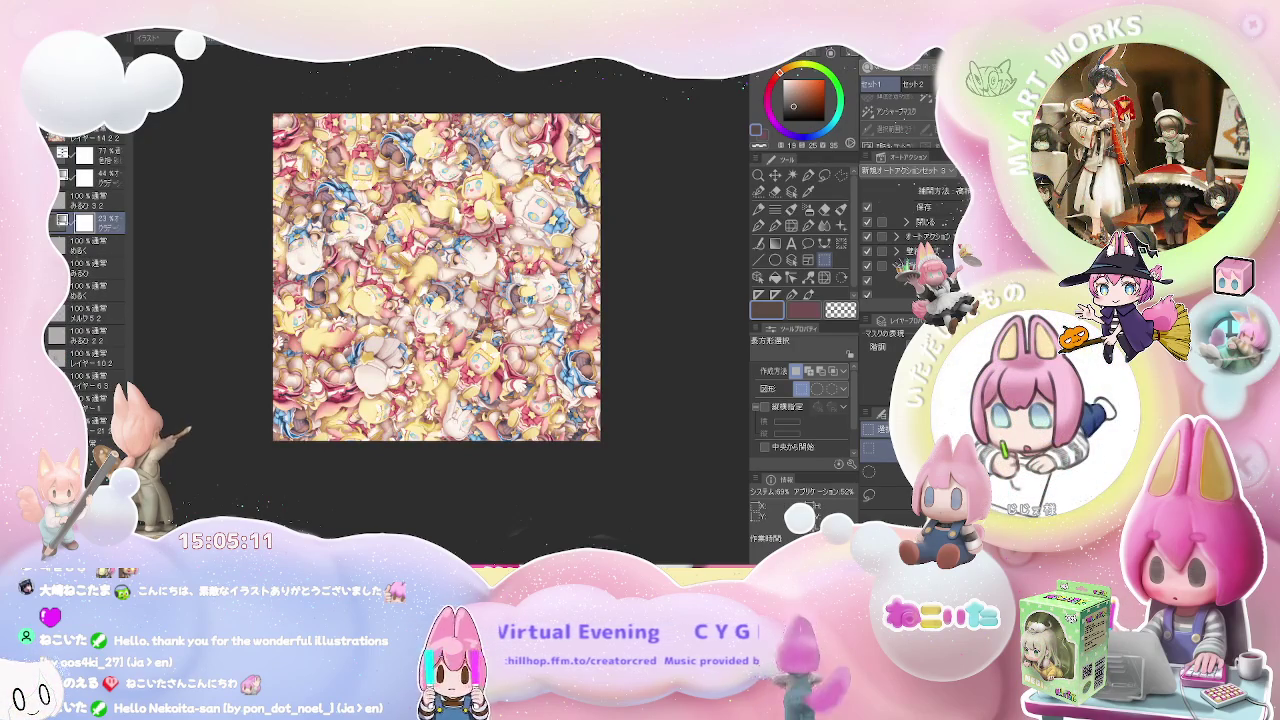
key("ctrl+Tab")
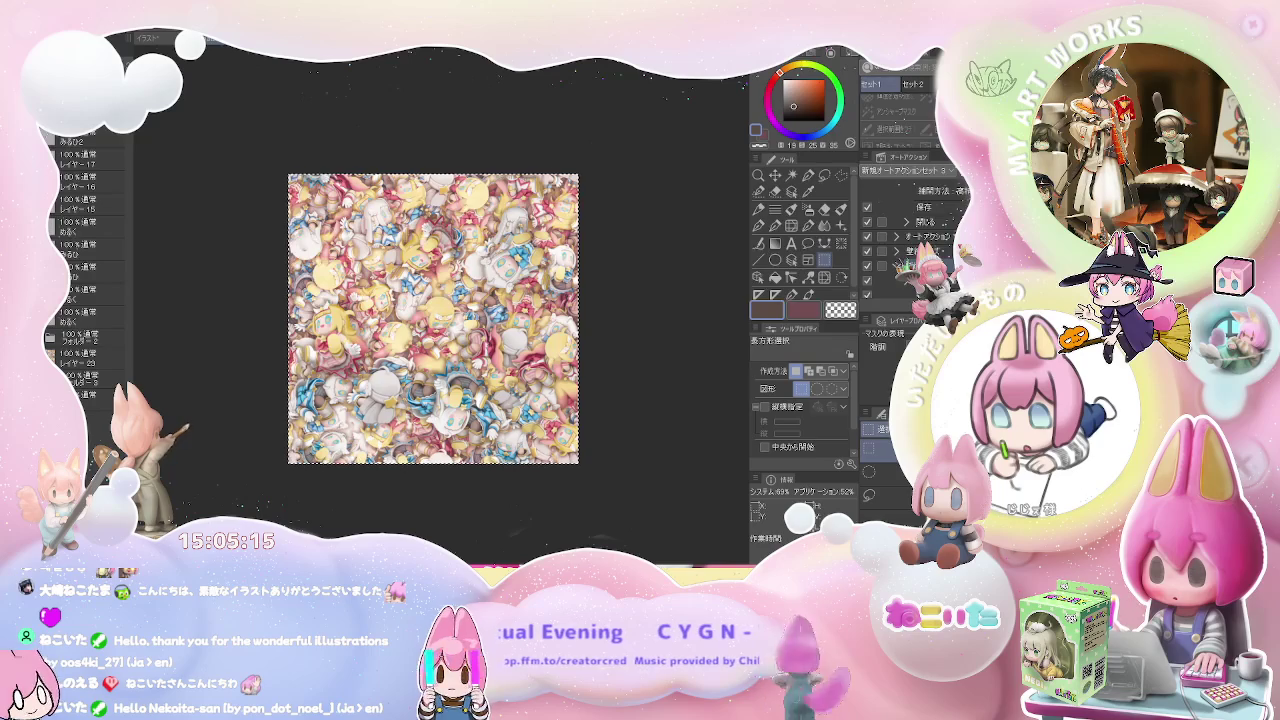
key("ctrl+Tab")
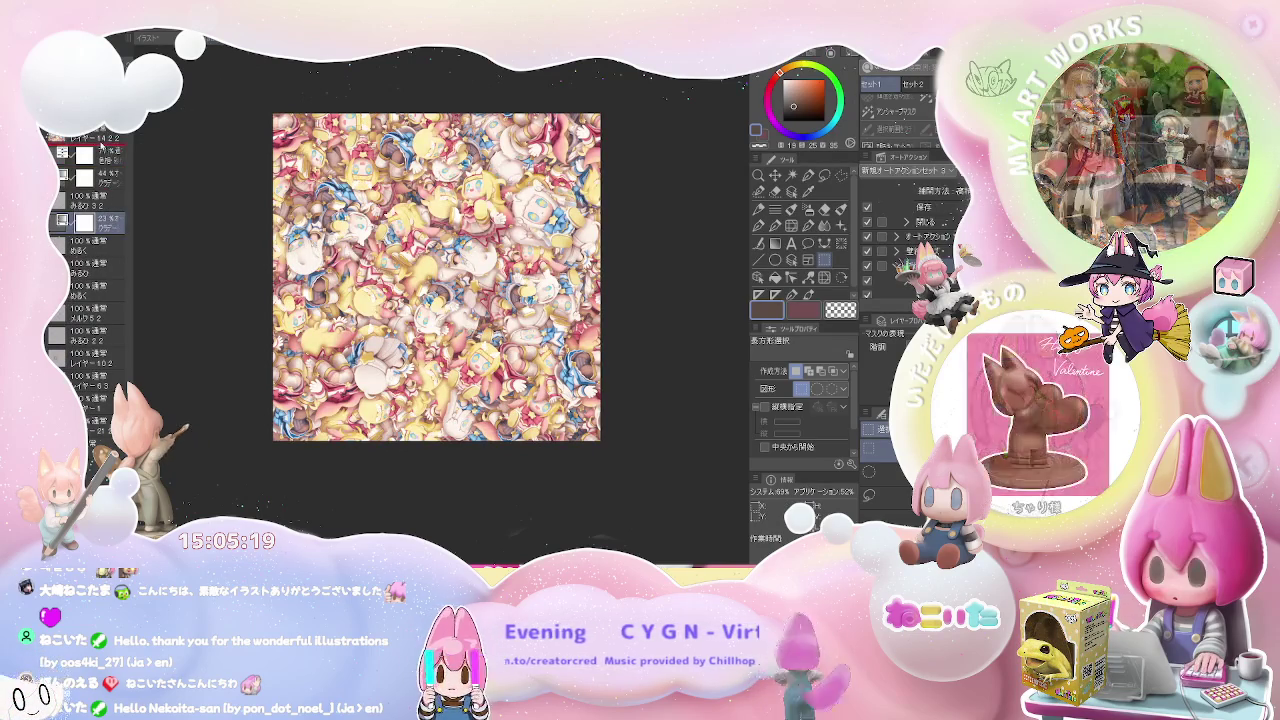
key("ctrl+e")
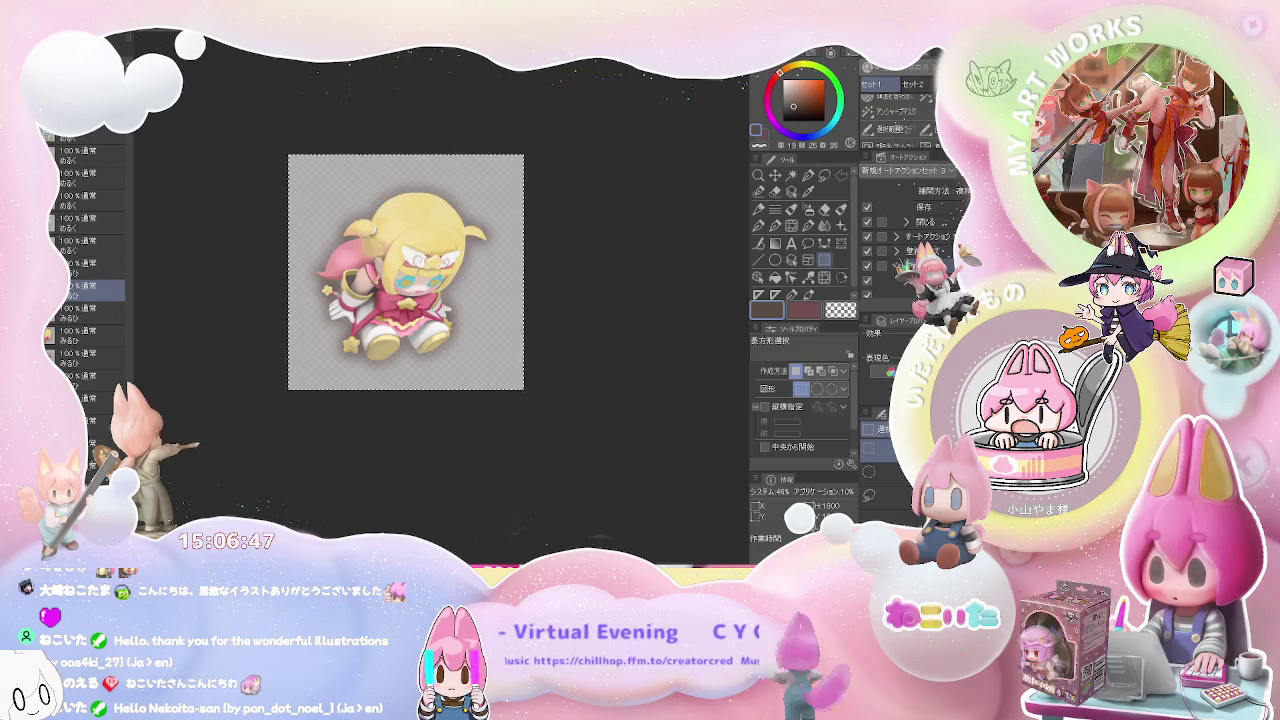
Check the figure's layers, then delete the top layer レイヤー1 2
scroll(88, 260, "up", 5)
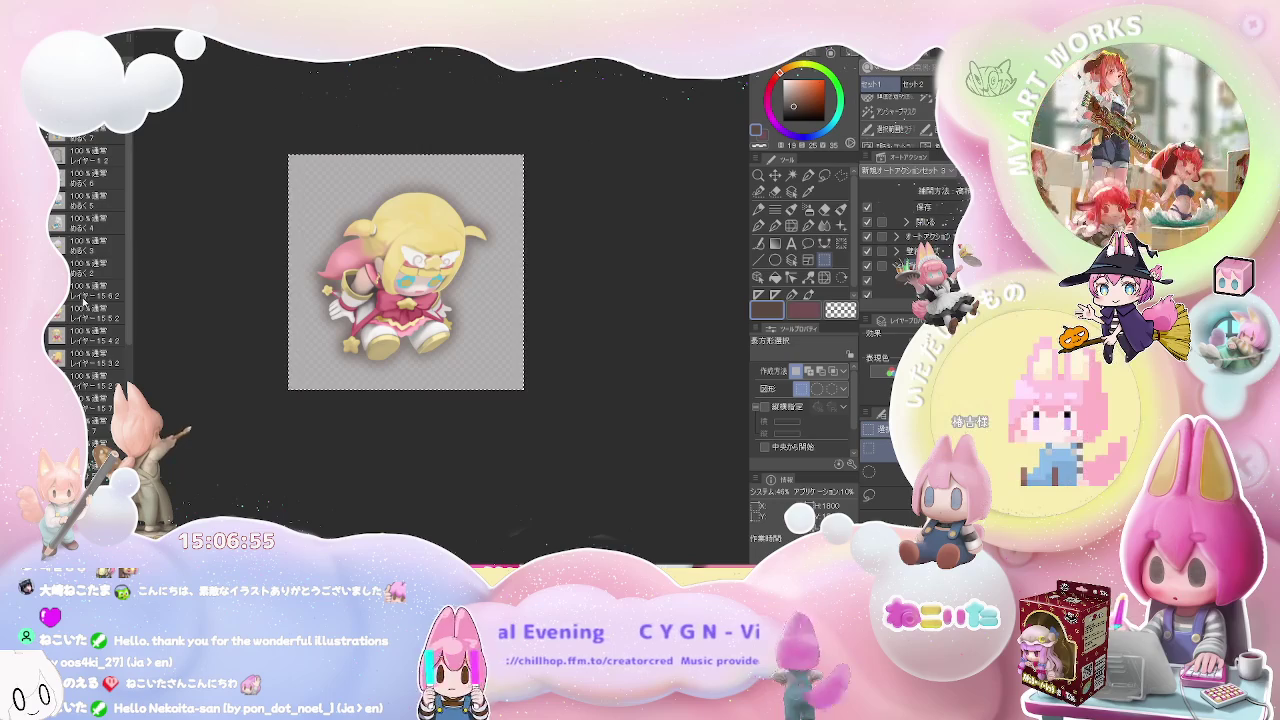
left_click(88, 293)
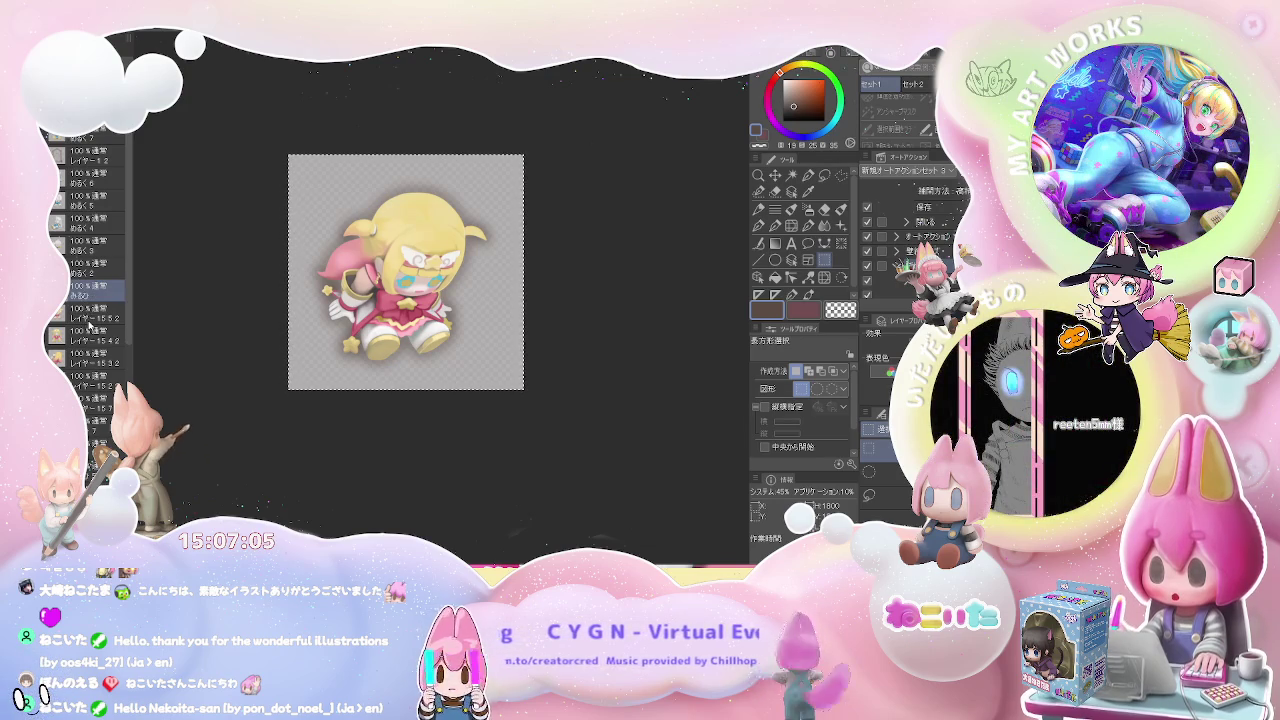
left_click(90, 318)
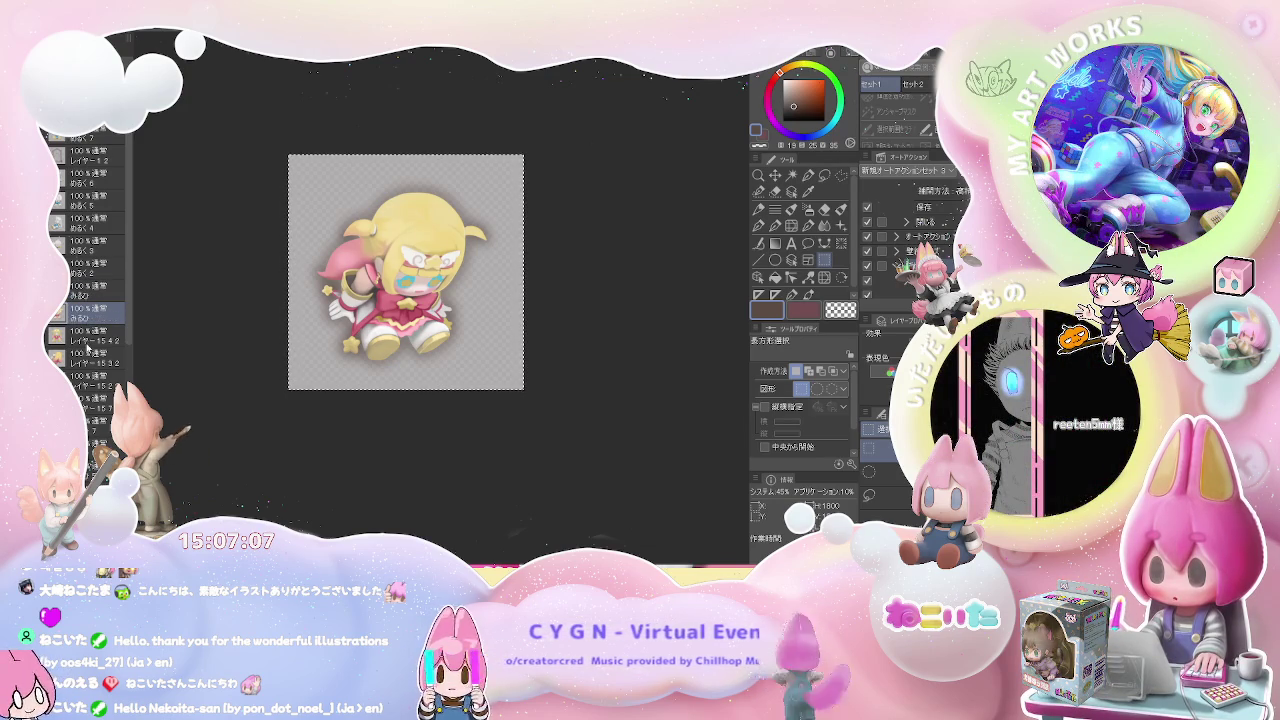
left_click(88, 360)
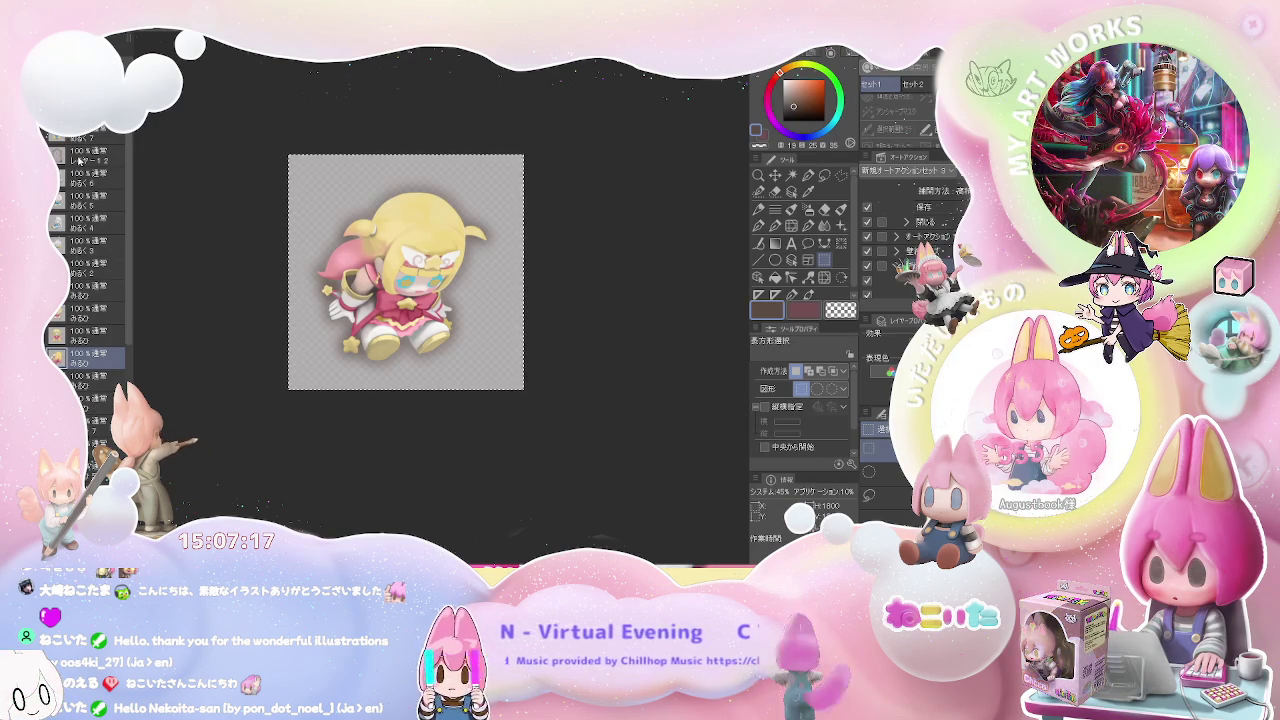
left_click(86, 158)
key("ctrl+e")
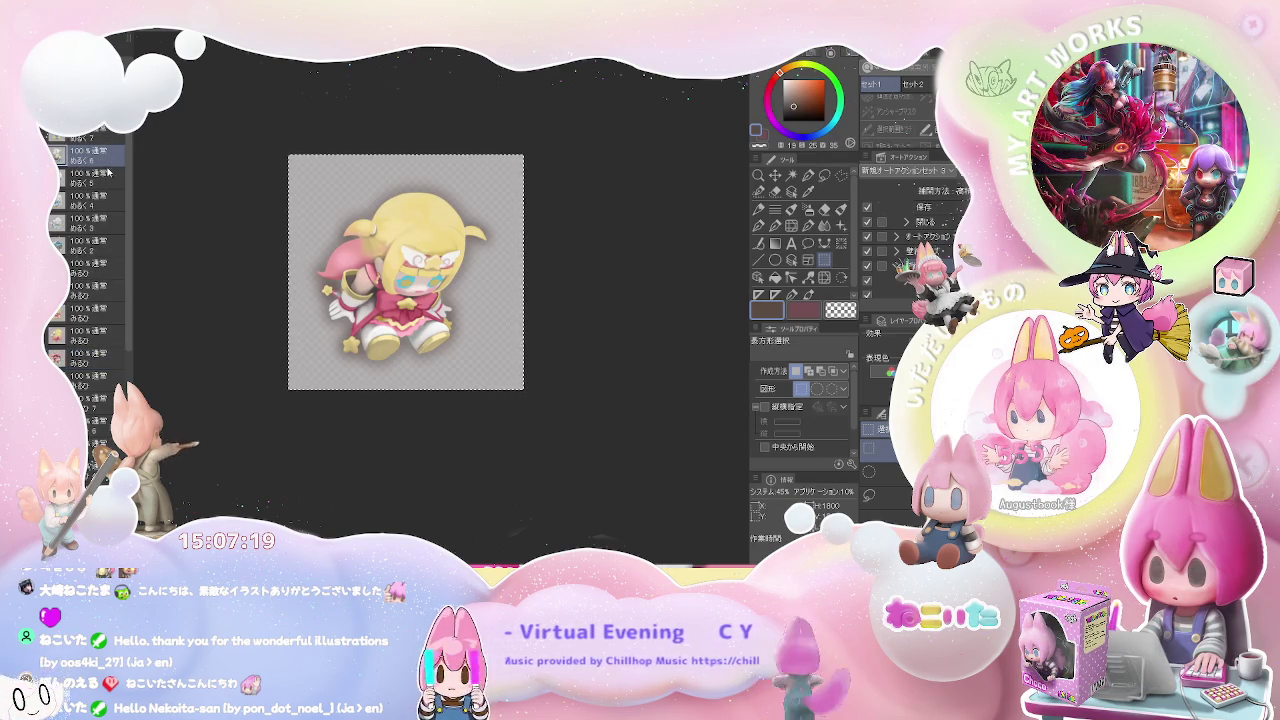
Scroll through the remaining layer list and select the new top layer
scroll(106, 185, "down", 2)
scroll(104, 200, "down", 1)
scroll(104, 208, "down", 1)
scroll(96, 216, "down", 1)
scroll(88, 228, "down", 1)
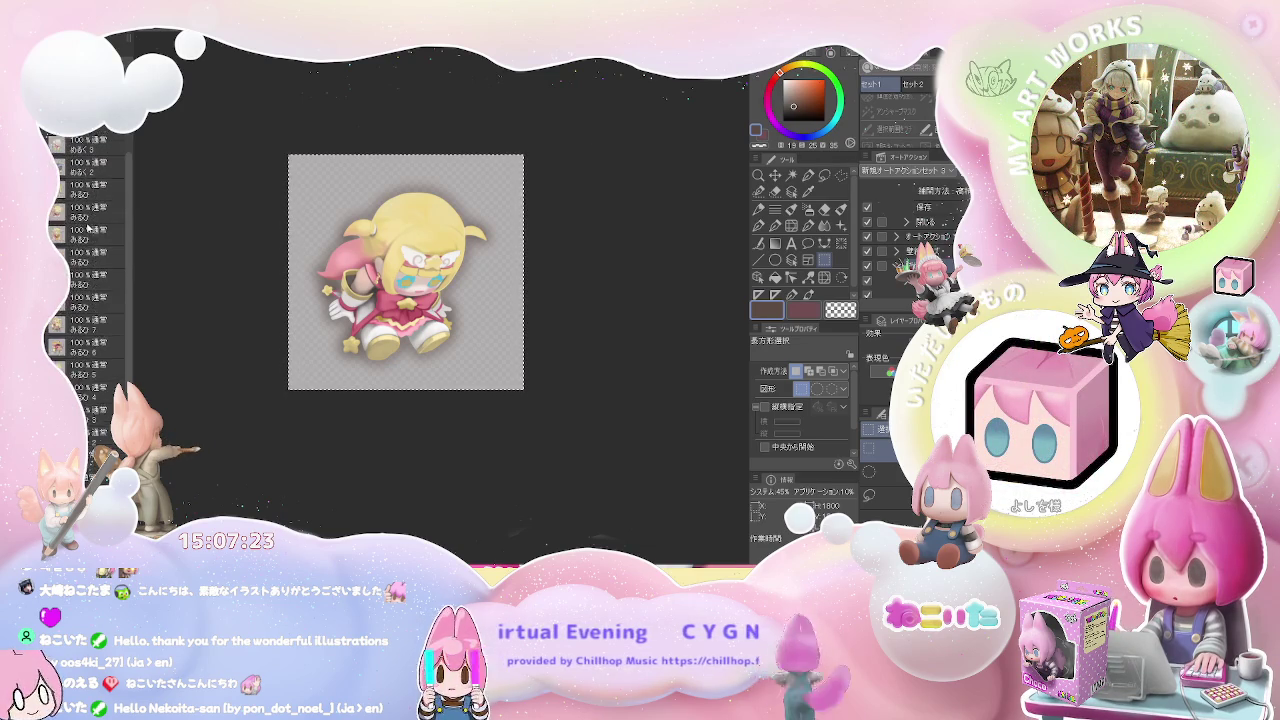
scroll(88, 228, "up", 4)
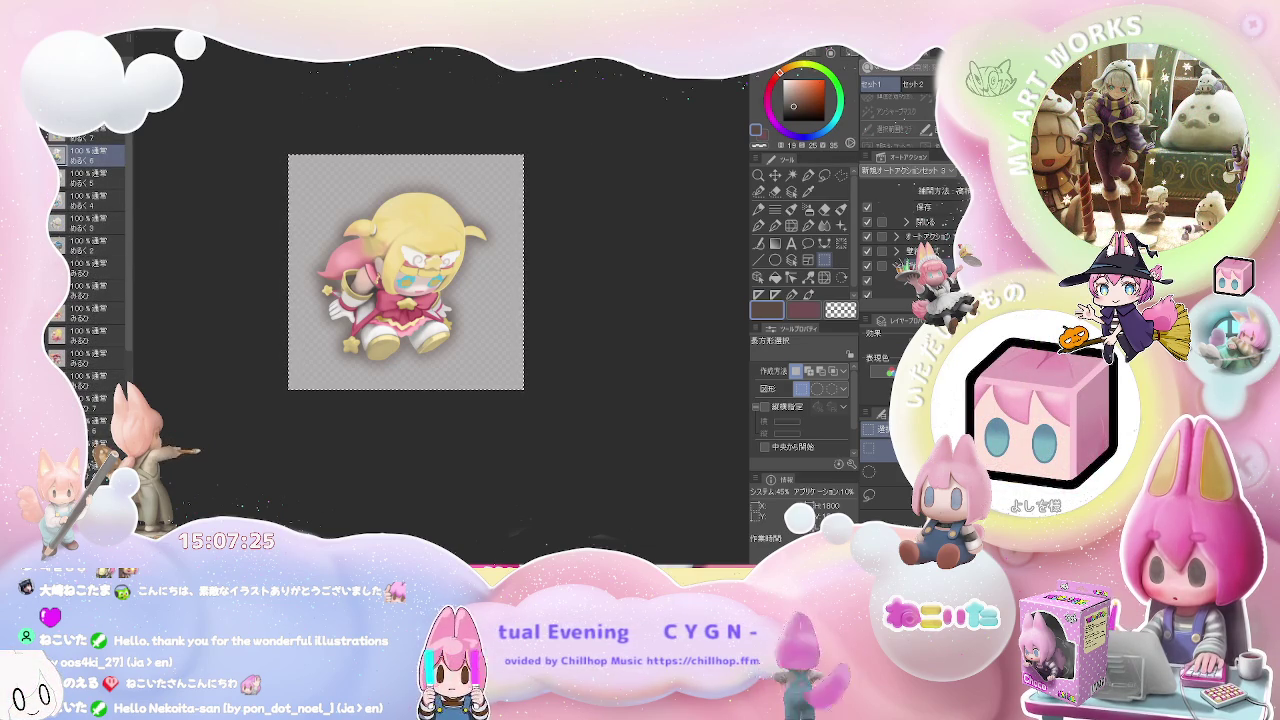
scroll(90, 240, "down", 1)
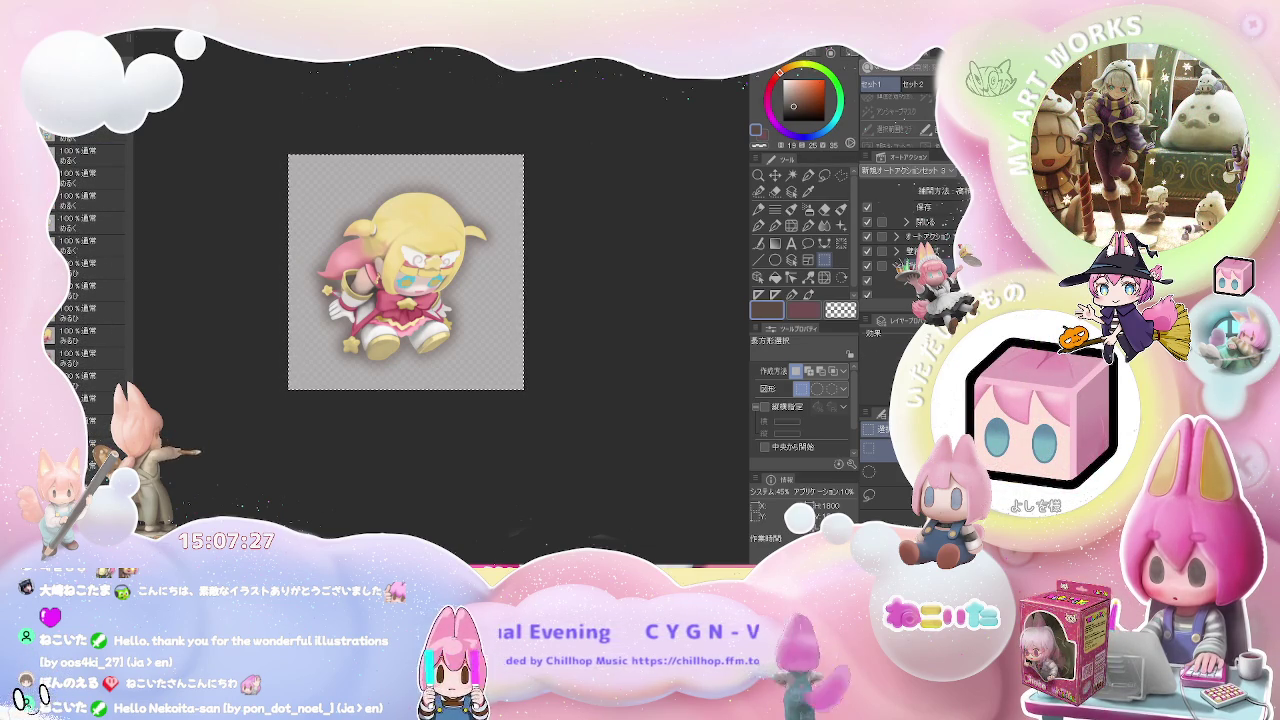
left_click(84, 134)
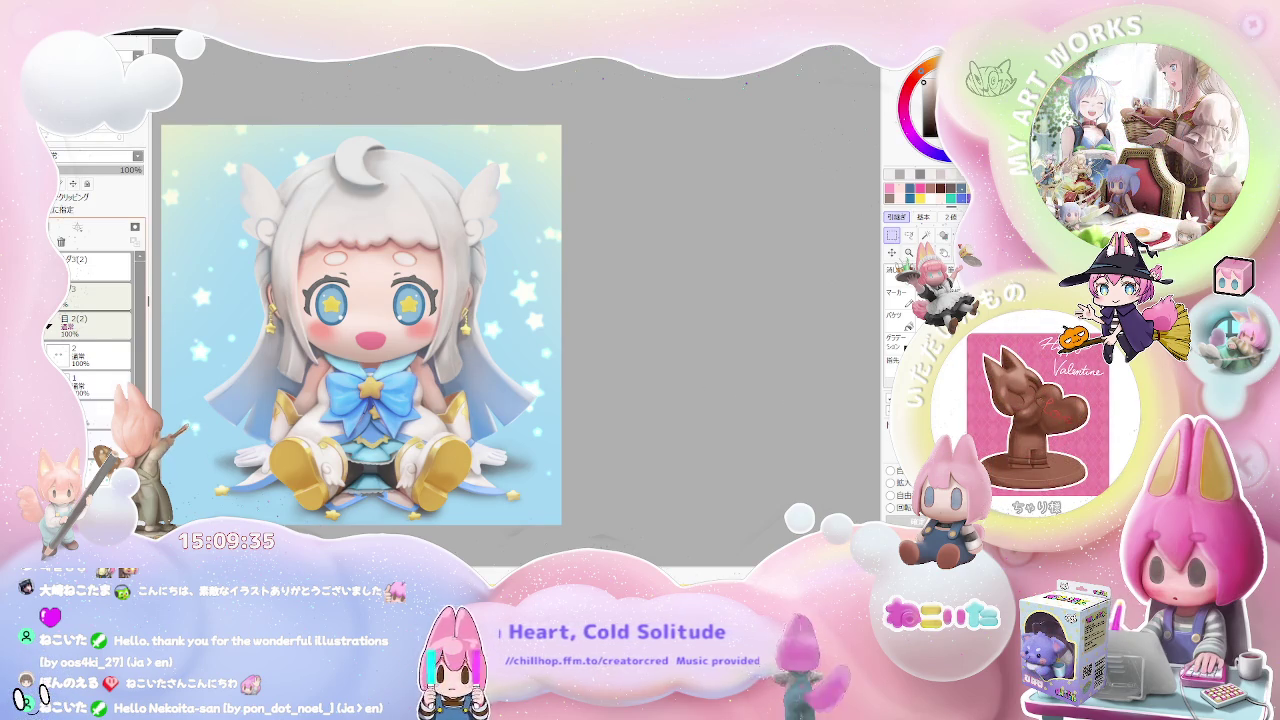
Select expression layer 1 and toggle its visibility to switch to the closed expression
left_click(95, 385)
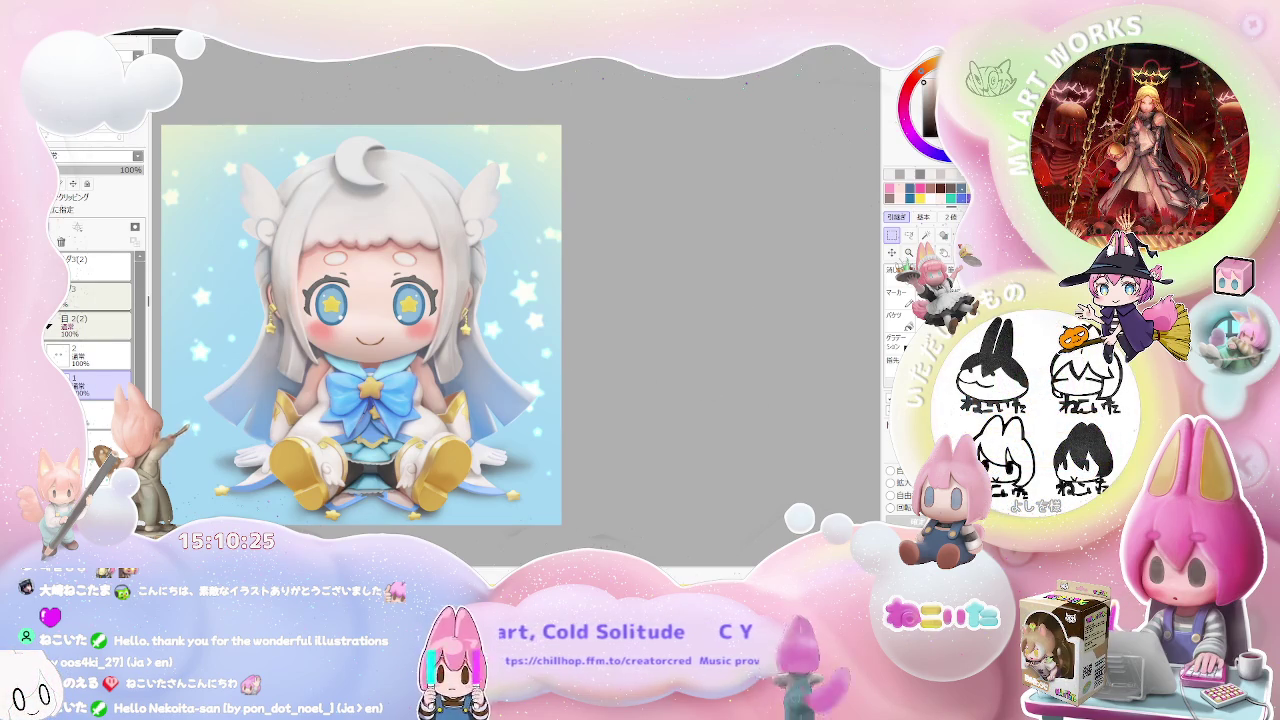
left_click(116, 313)
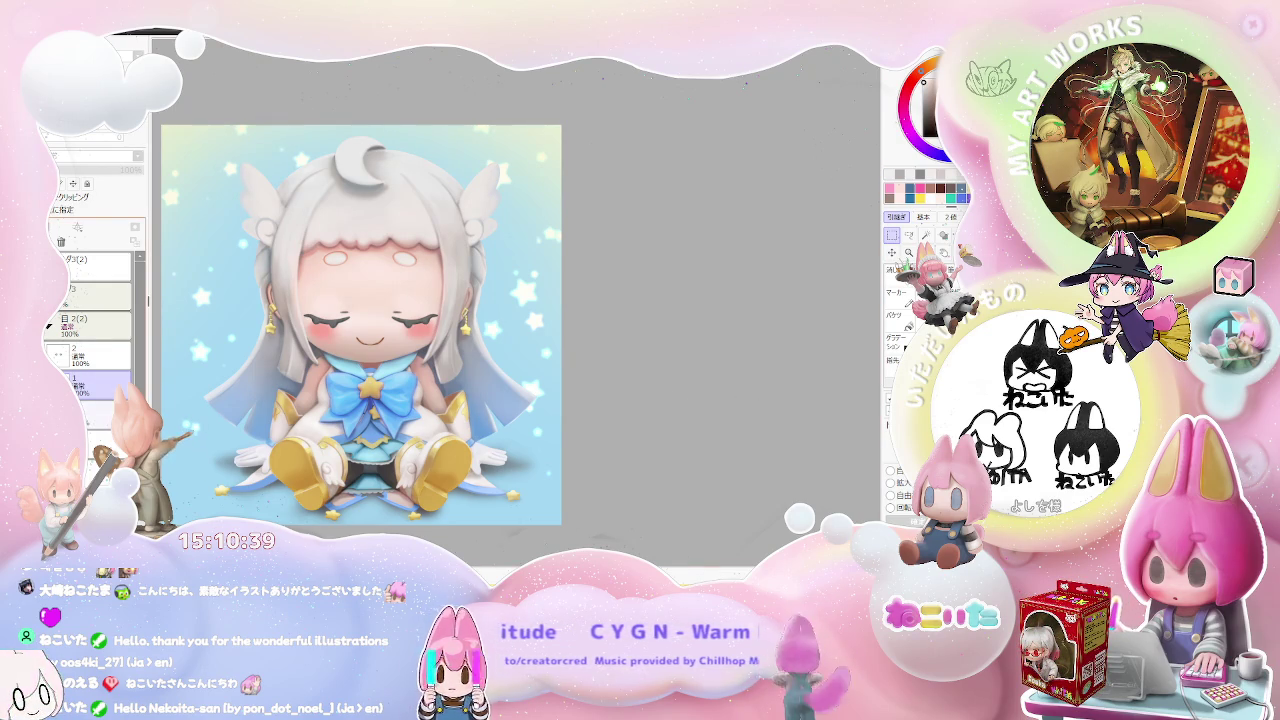
Undo and redo to restore star eyes, peace-sign hands and the darker shoe shadow
key("ctrl+z")
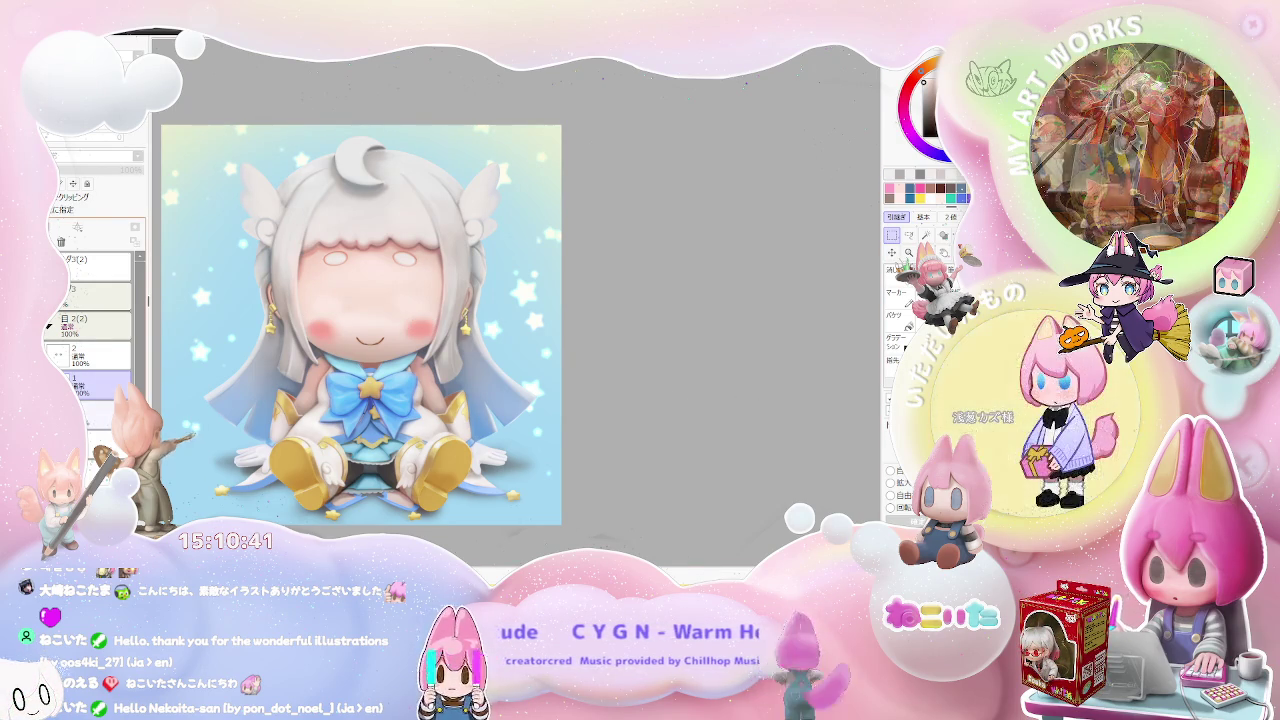
key("ctrl+z")
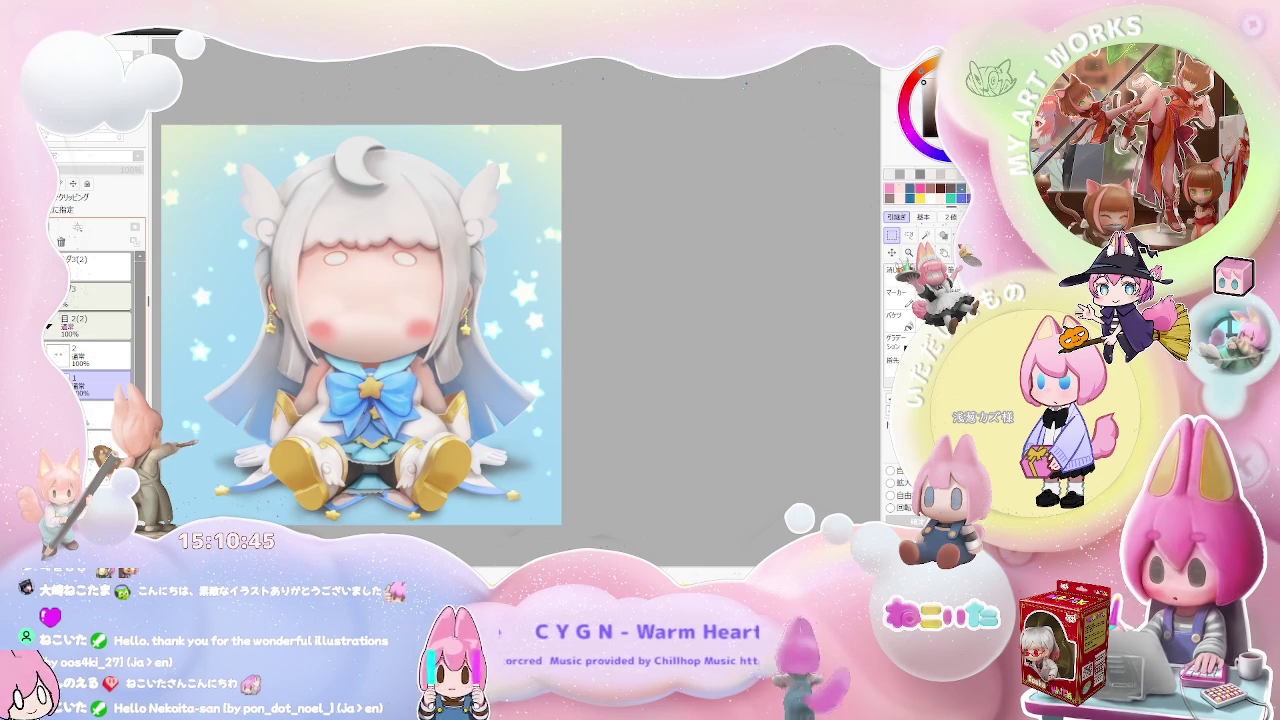
key("ctrl+y")
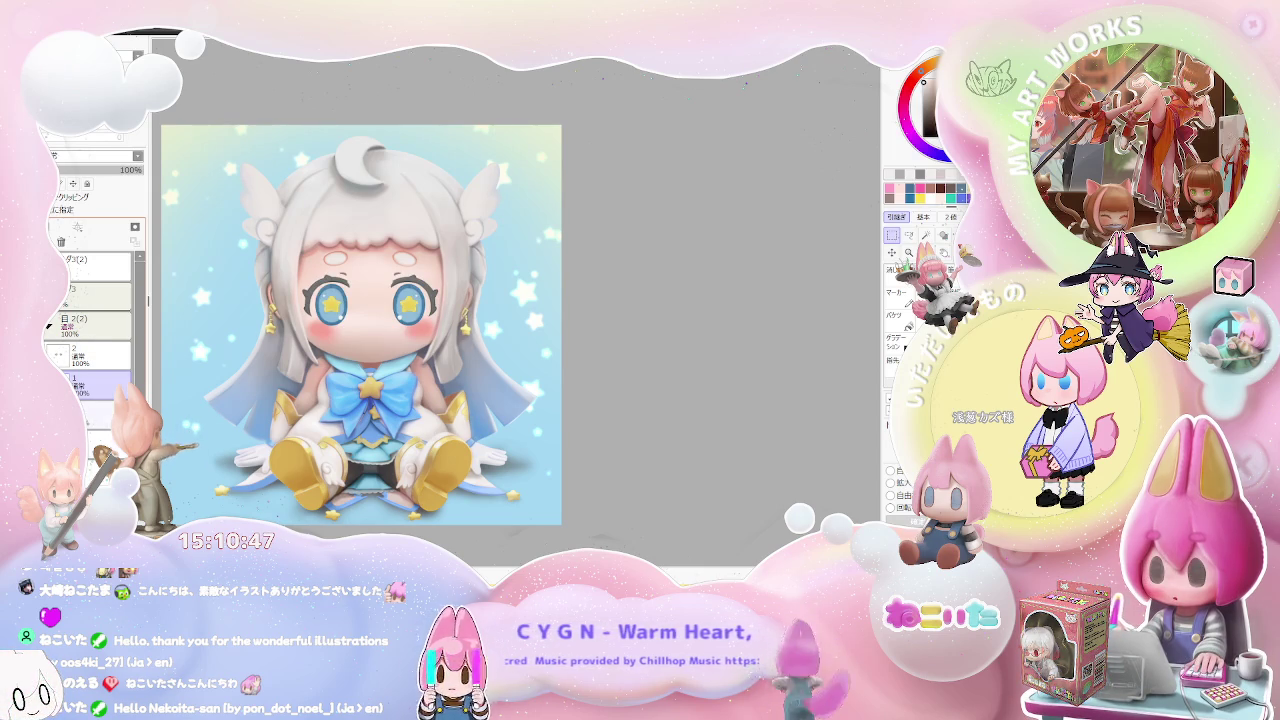
key("ctrl+y")
key("ctrl+y")
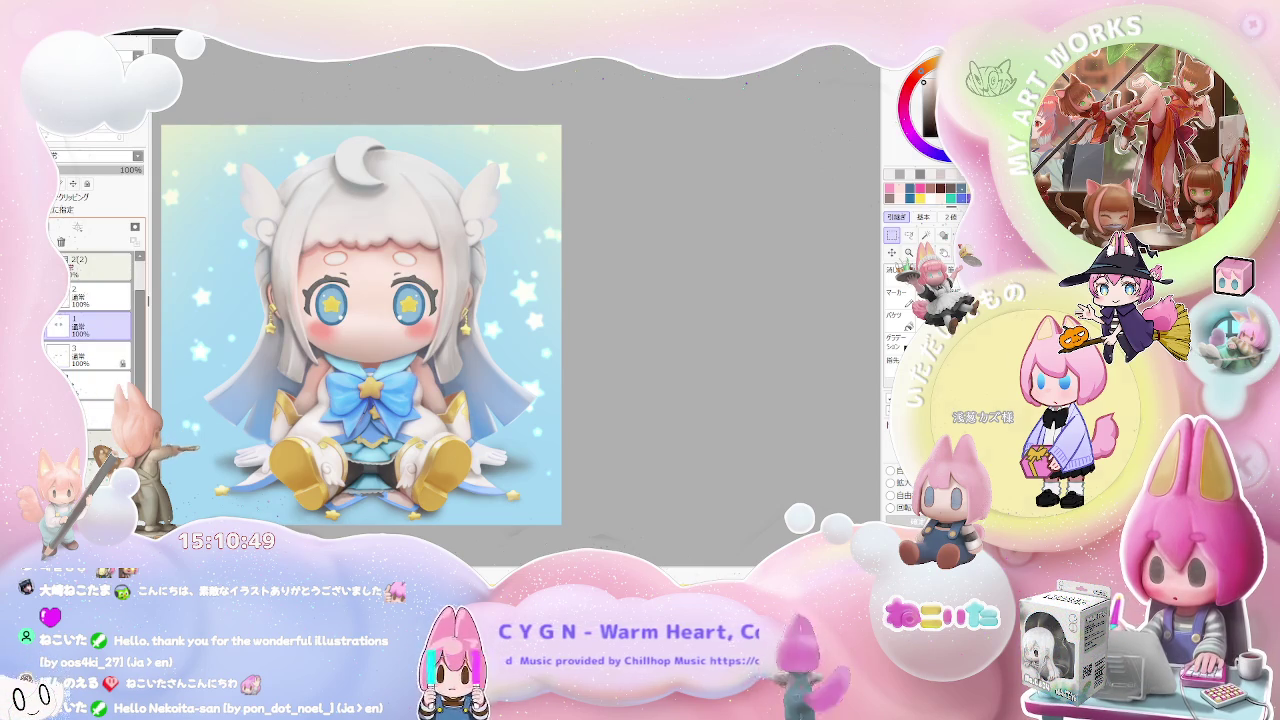
key("ctrl+y")
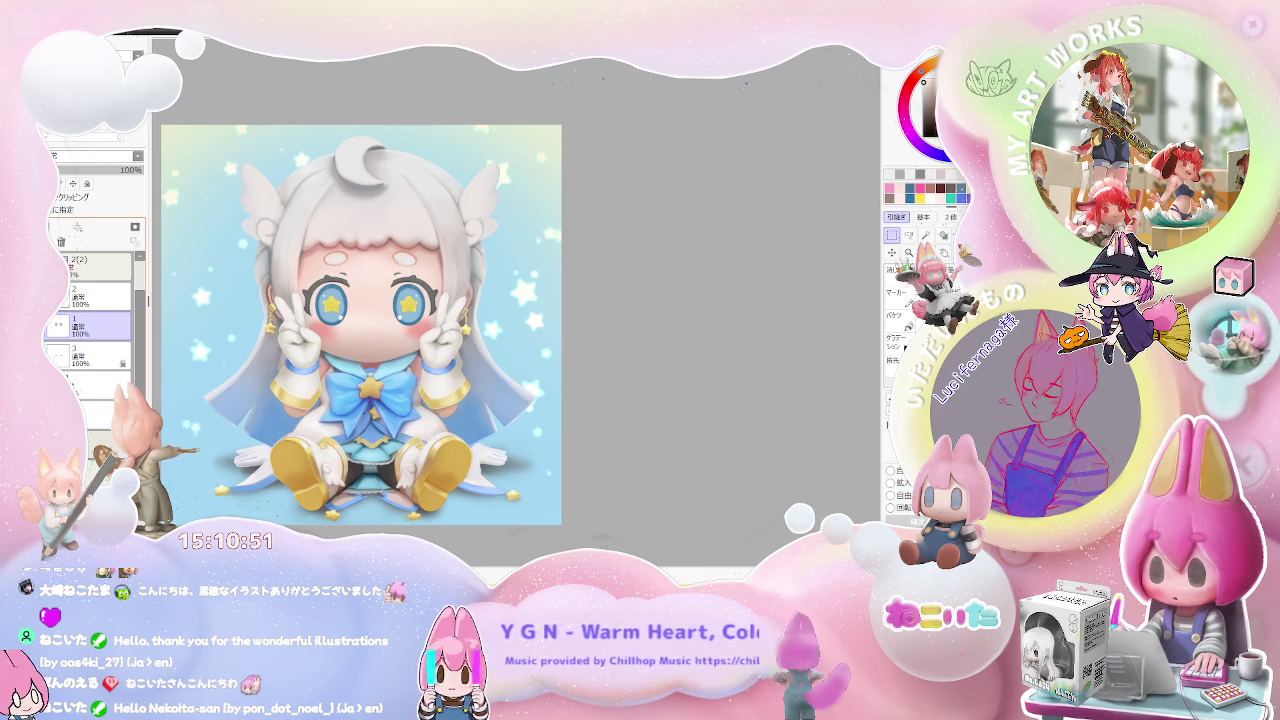
key("ctrl+z")
key("ctrl+y")
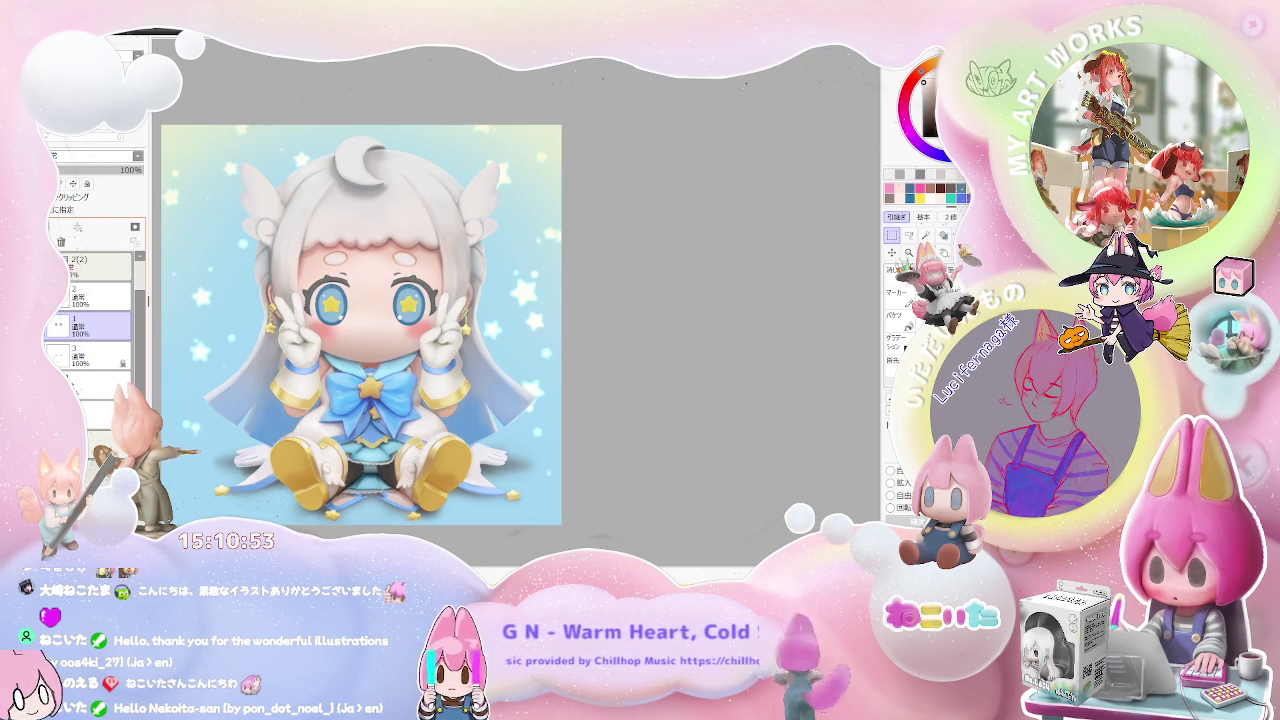
key("ctrl+y")
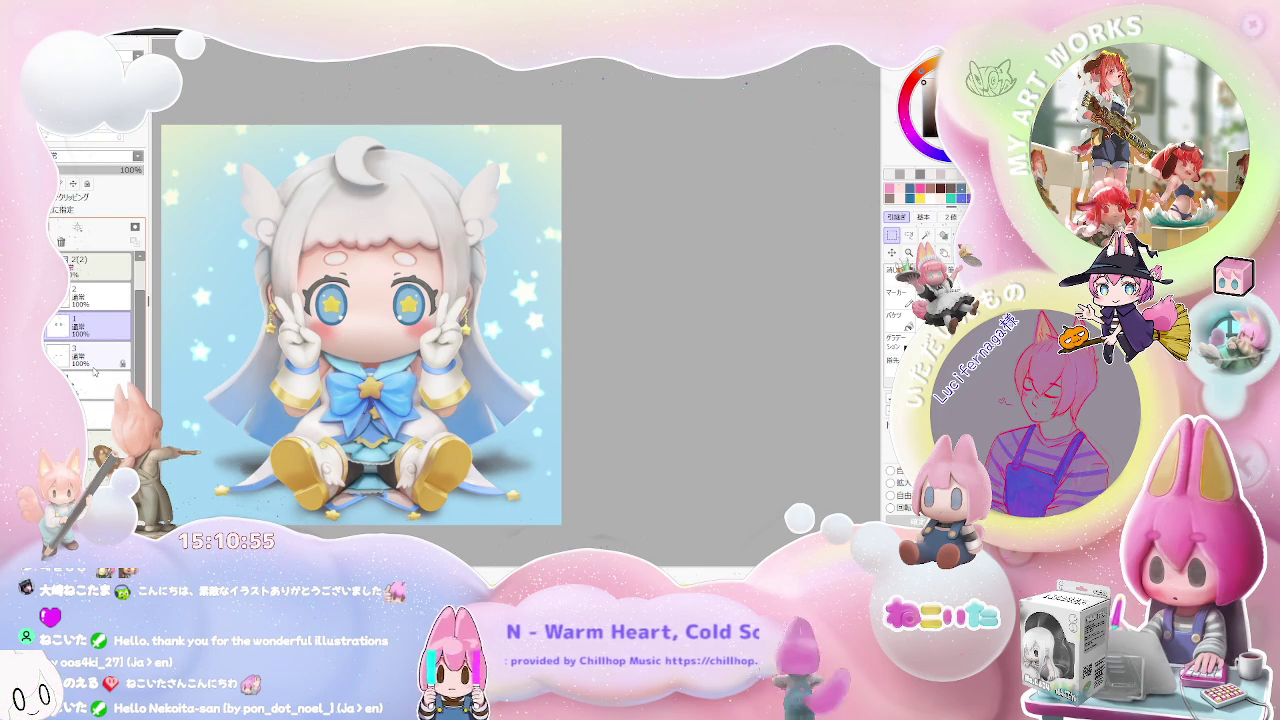
Bring back the layer folders and set the brush size to 30
key("ctrl+y")
key("ctrl+y")
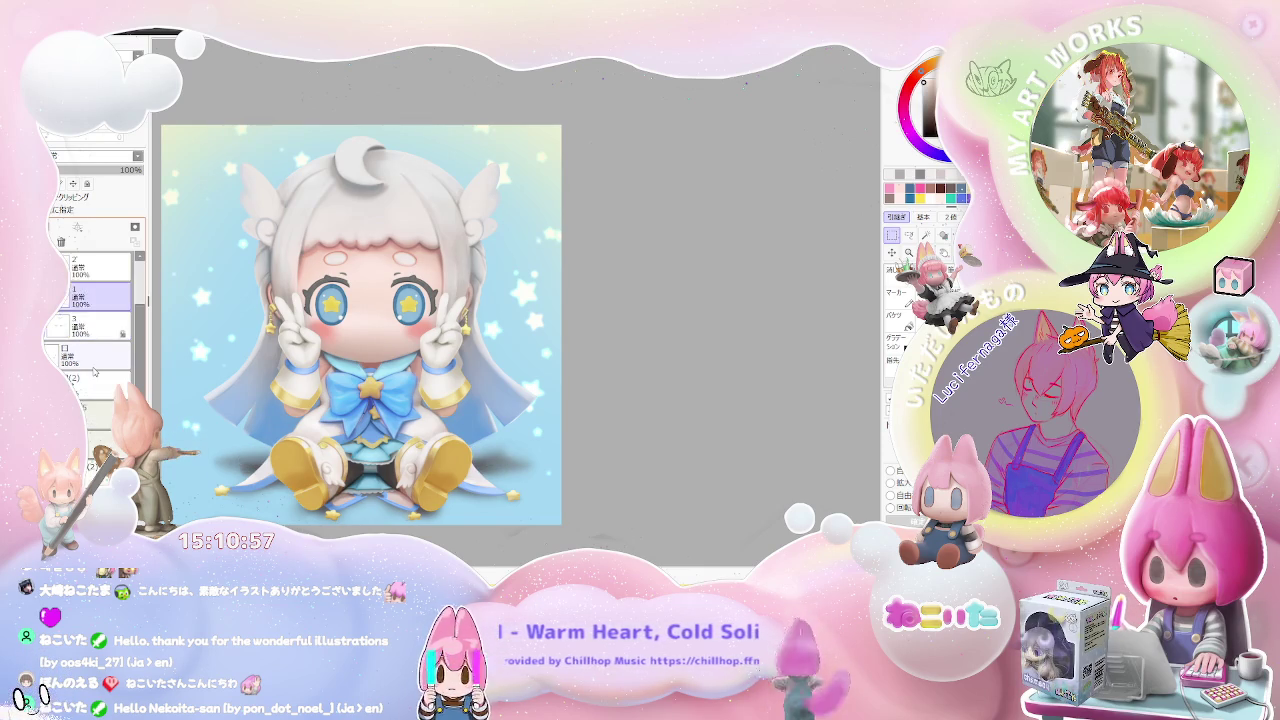
key("ctrl+y")
scroll(94, 372, "down", 2)
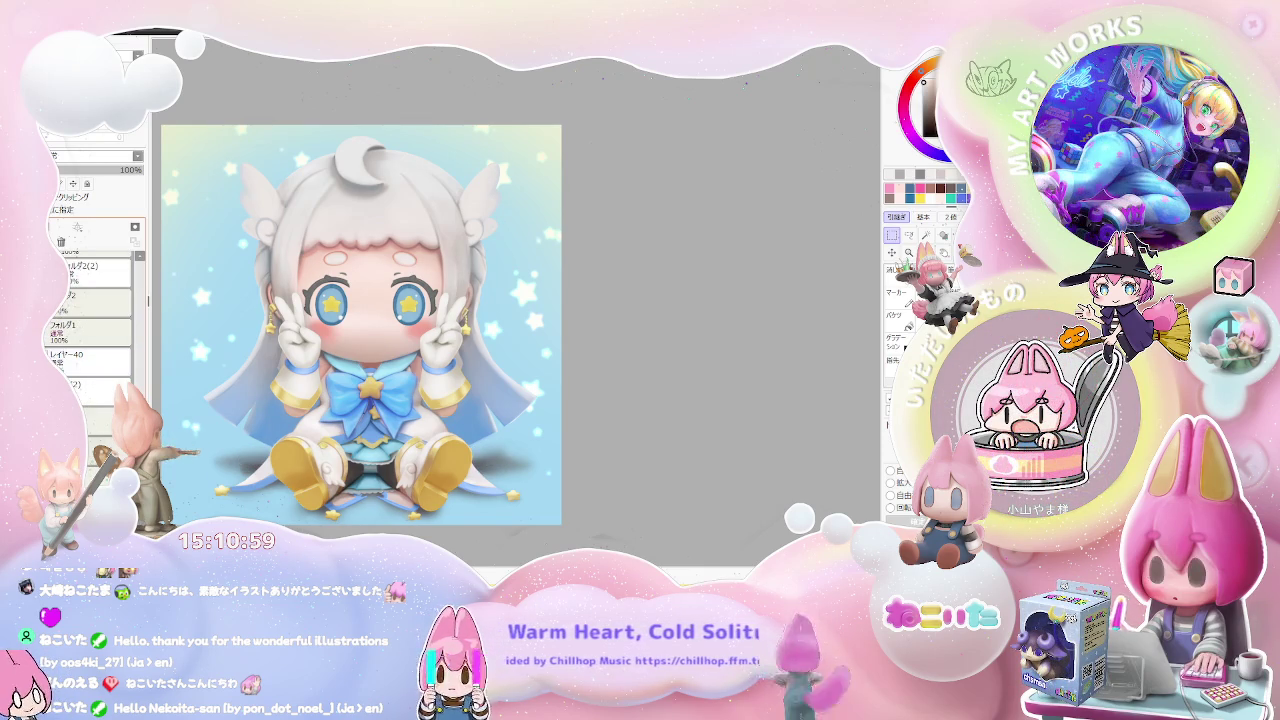
scroll(90, 330, "down", 2)
scroll(90, 330, "down", 1)
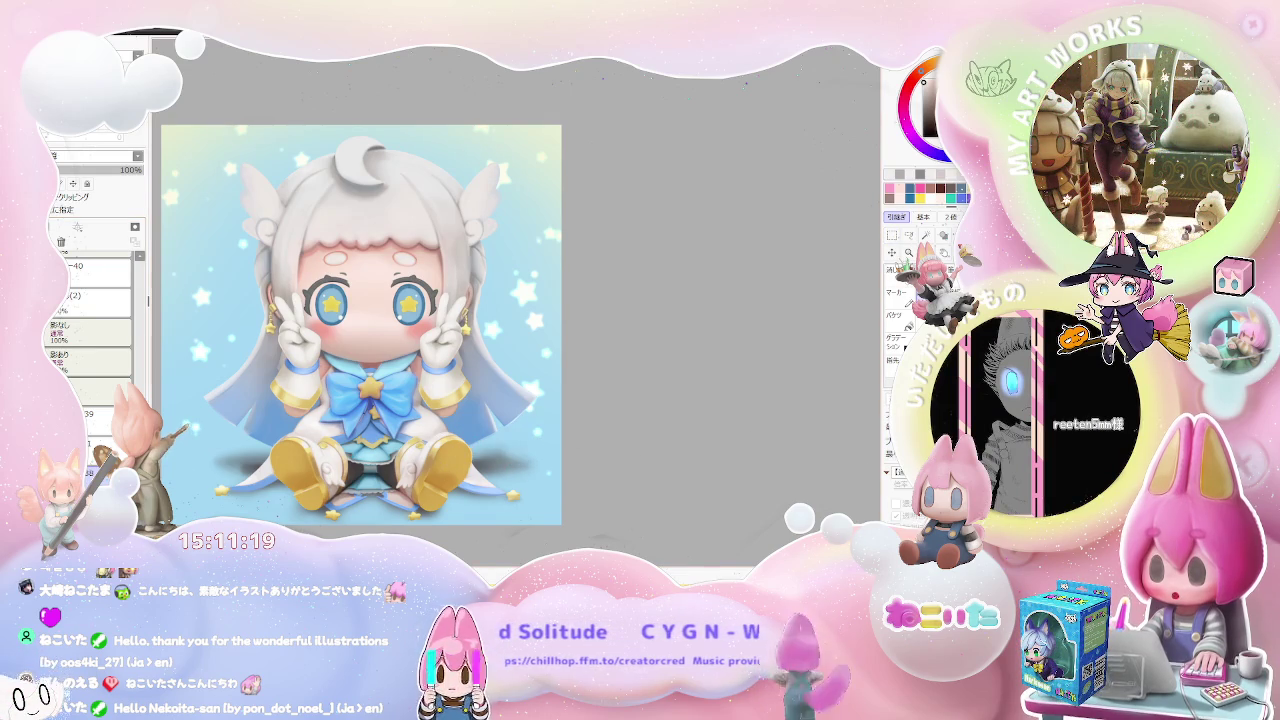
left_click_drag(540, 454, 518, 437)
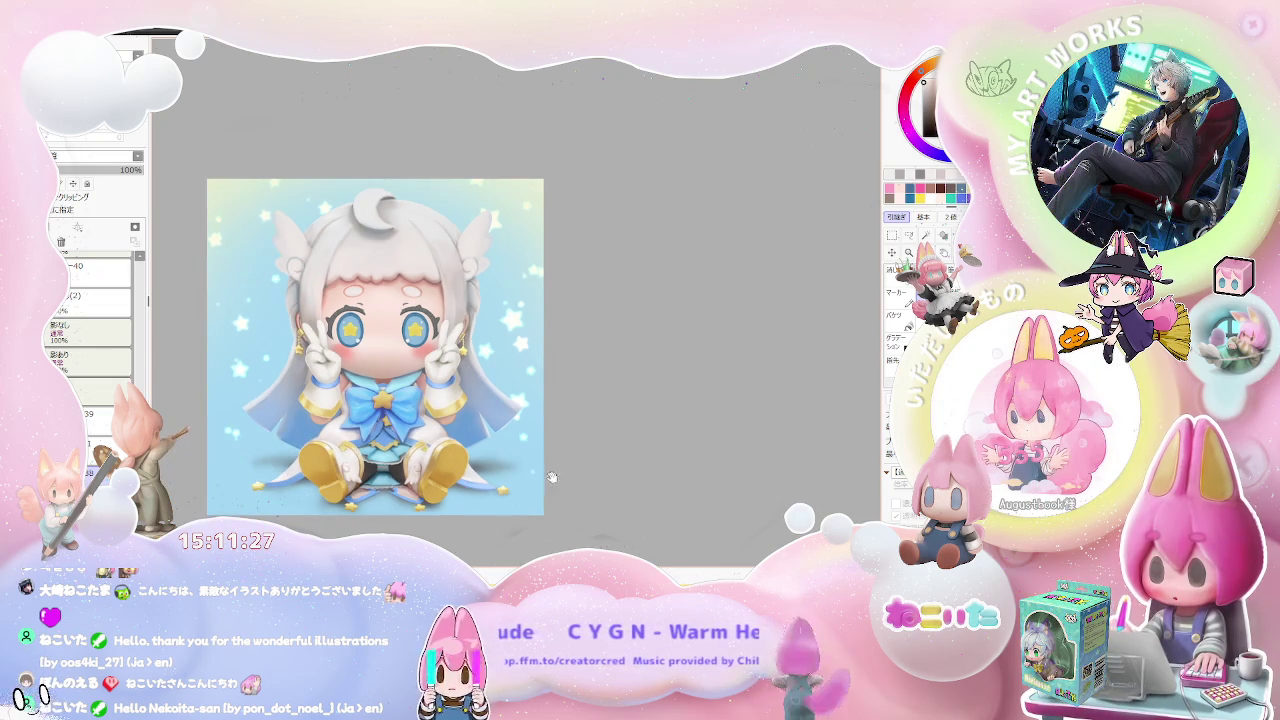
scroll(540, 470, "down", 2)
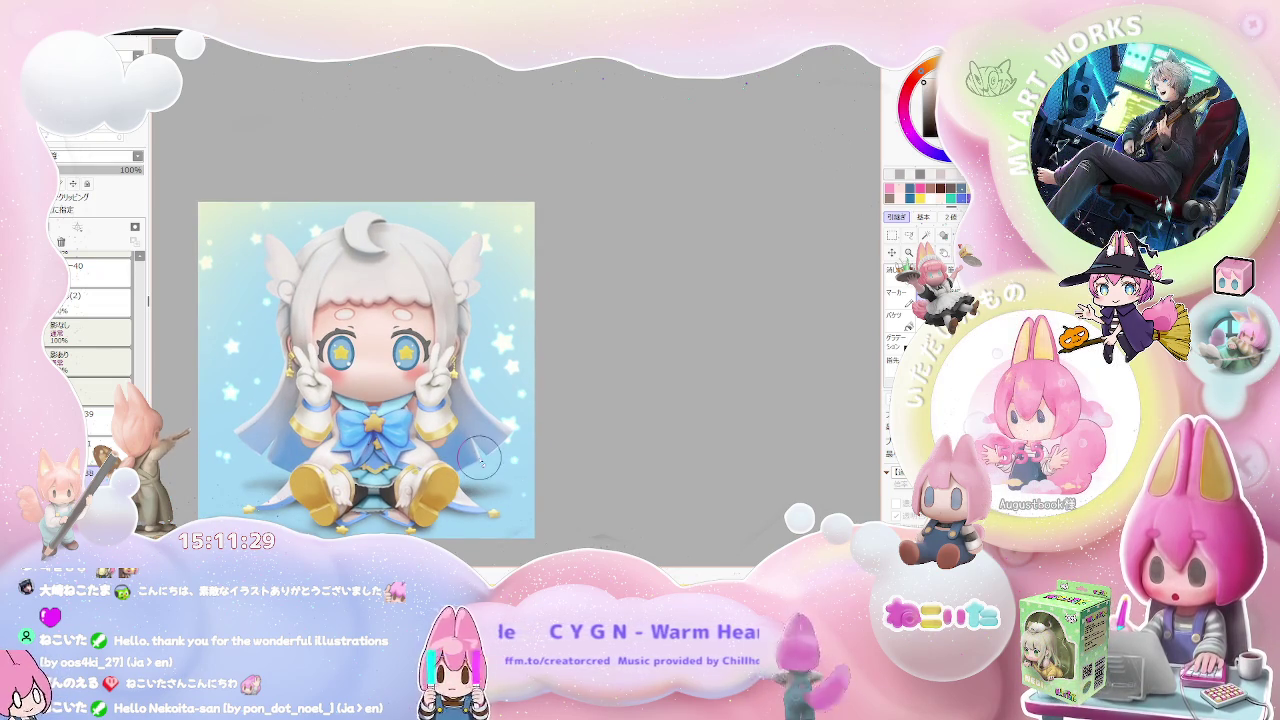
scroll(146, 338, "up", 3)
scroll(146, 340, "down", 3)
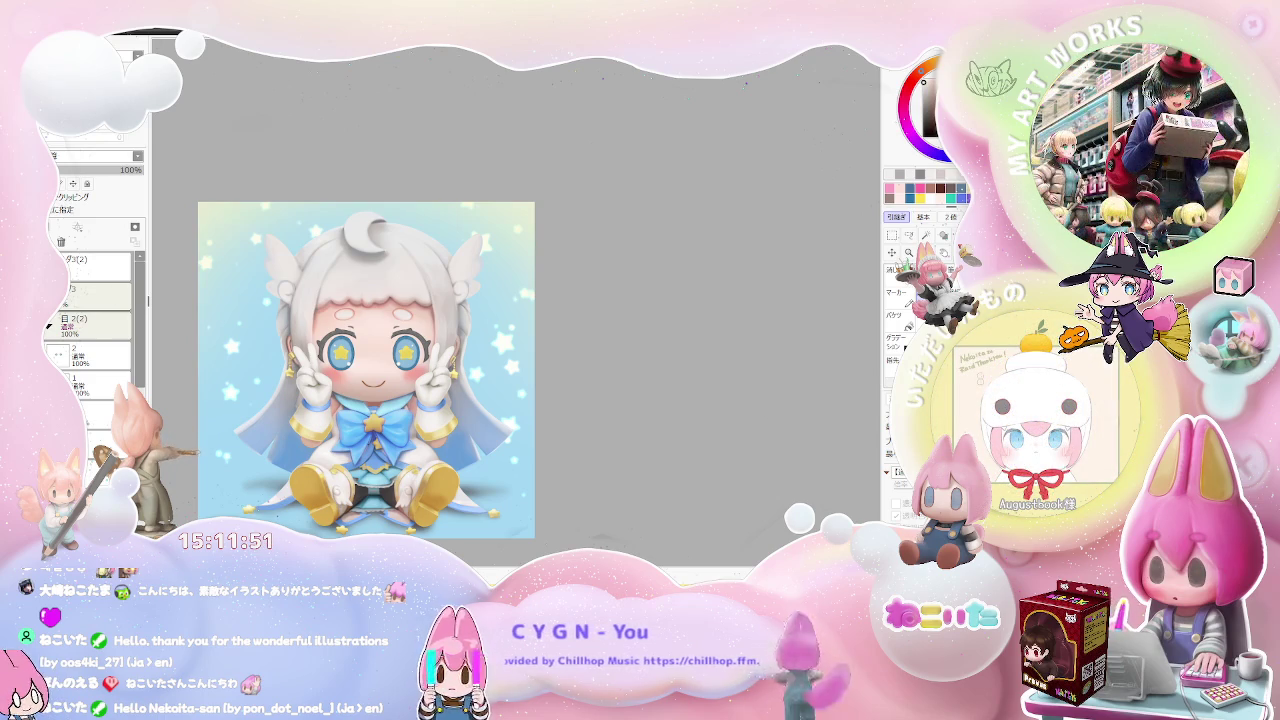
Try closed-eye and blank-eye variants, ending with star eyes, open mouth and eye layer 2 selected
left_click(55, 357)
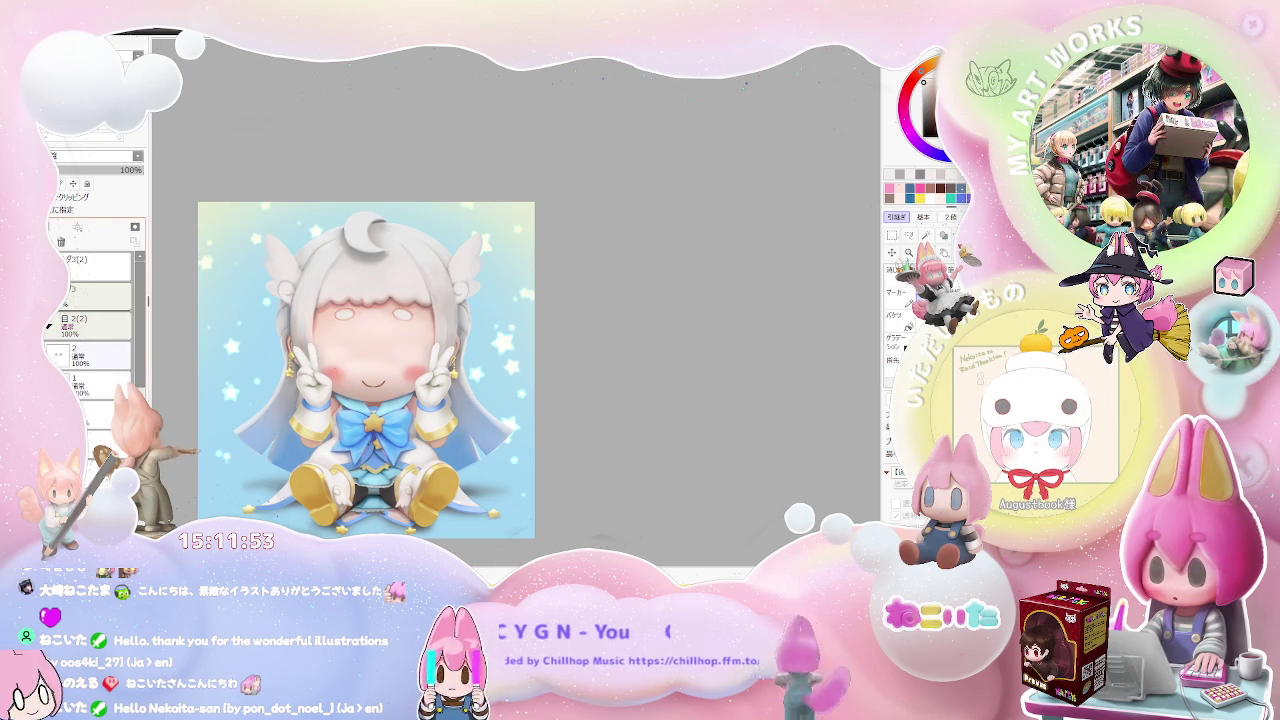
left_click(55, 357)
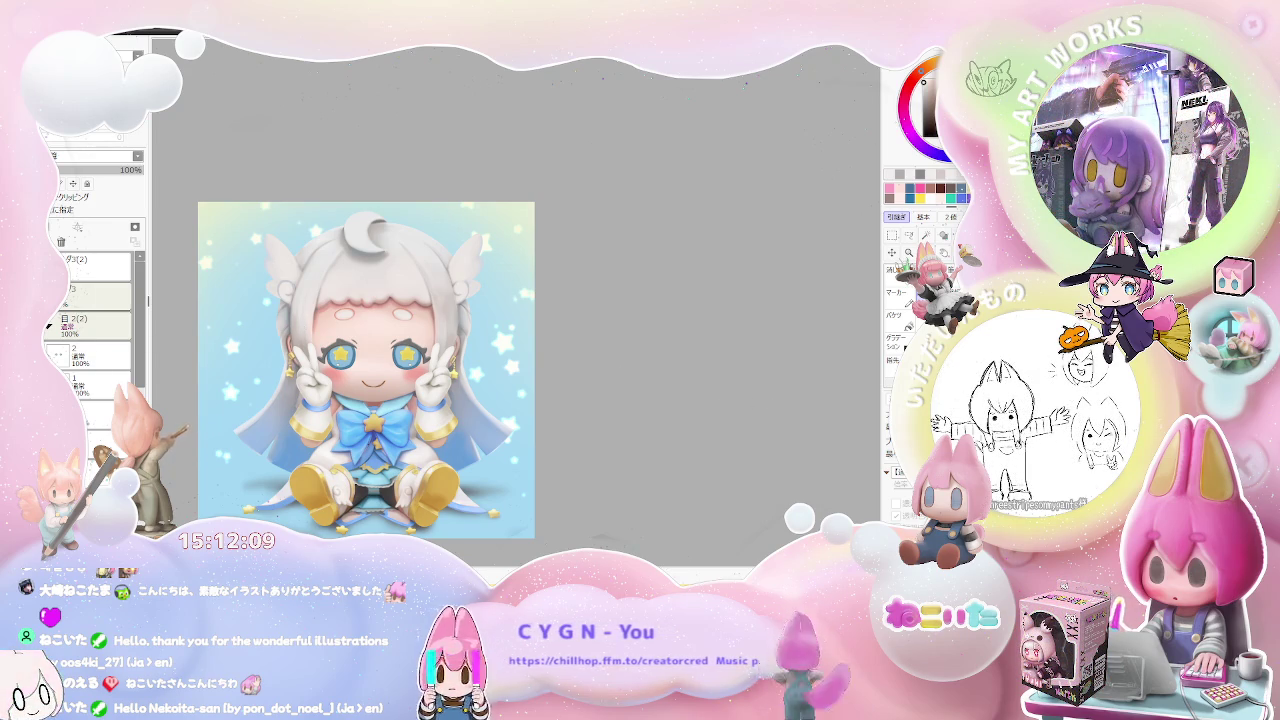
left_click(100, 358)
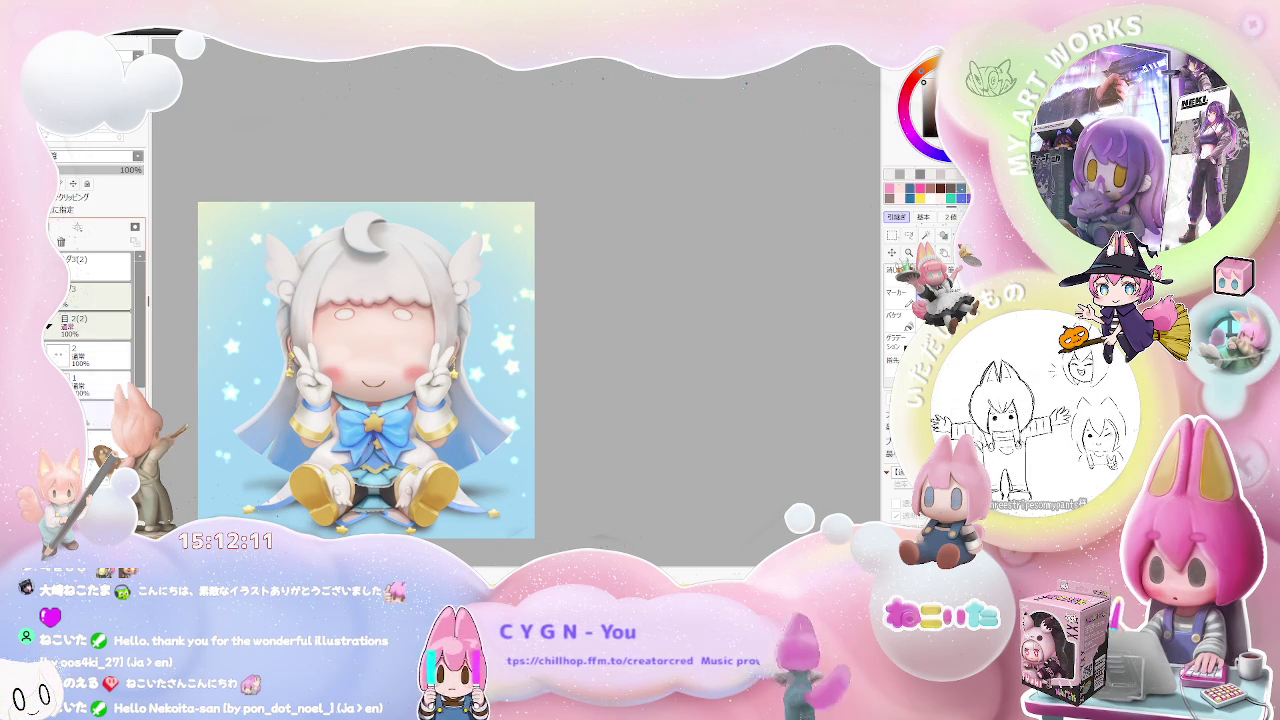
left_click(48, 325)
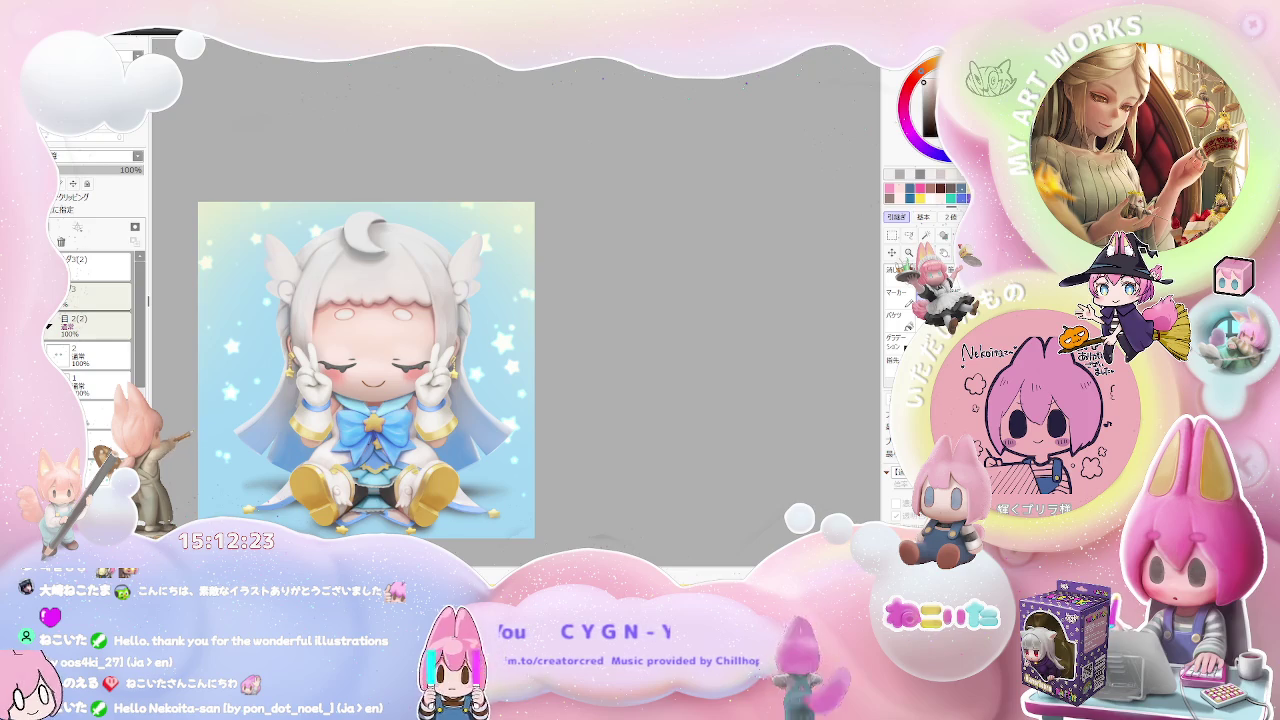
key("ctrl+z")
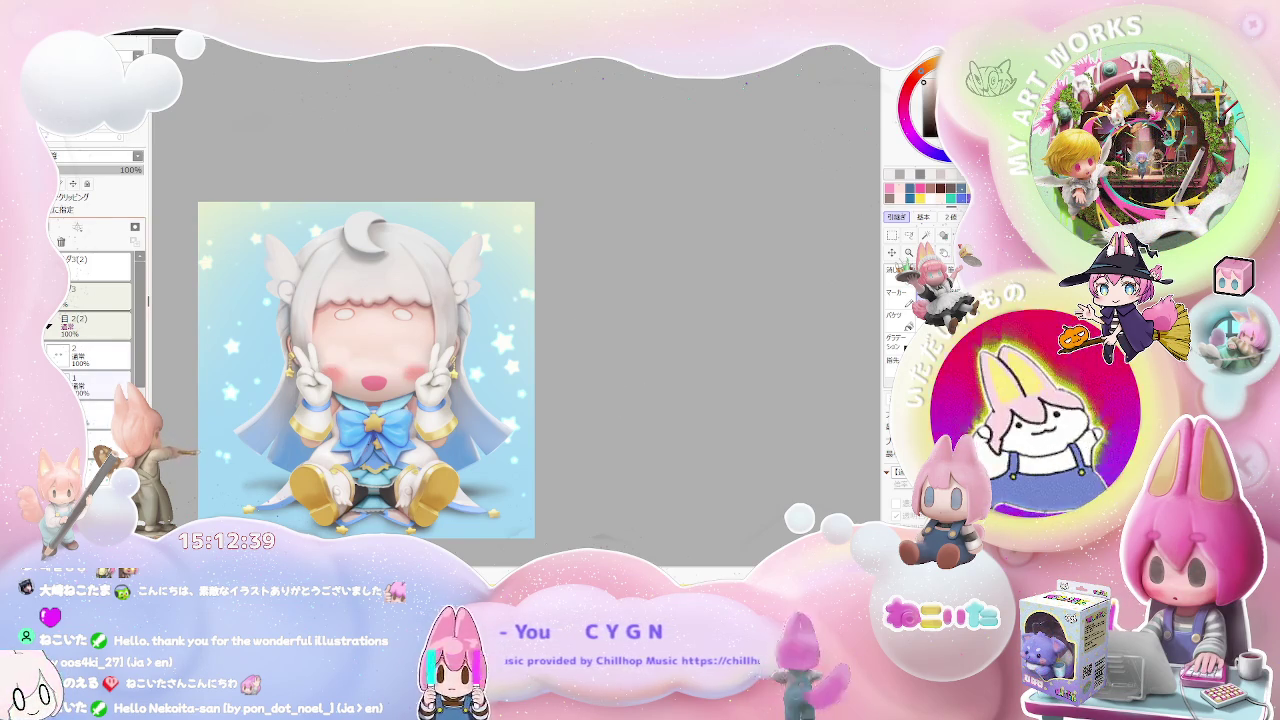
key("ctrl+z")
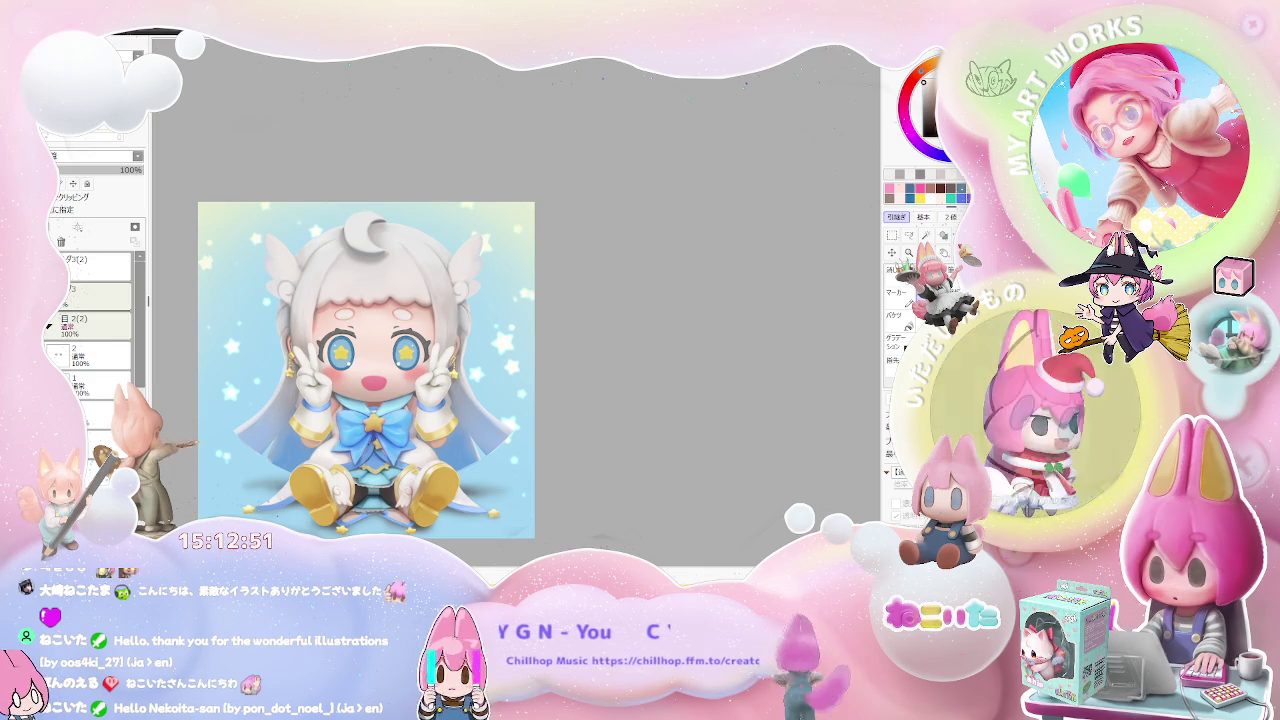
left_click(95, 355)
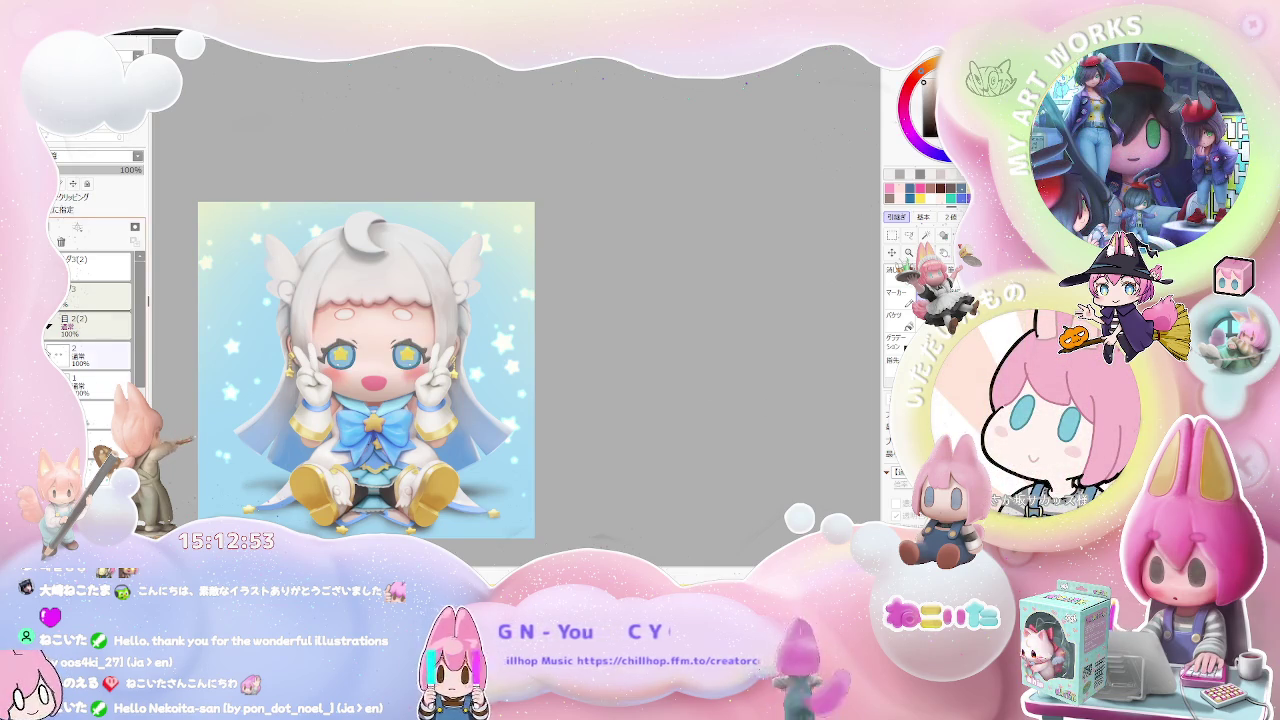